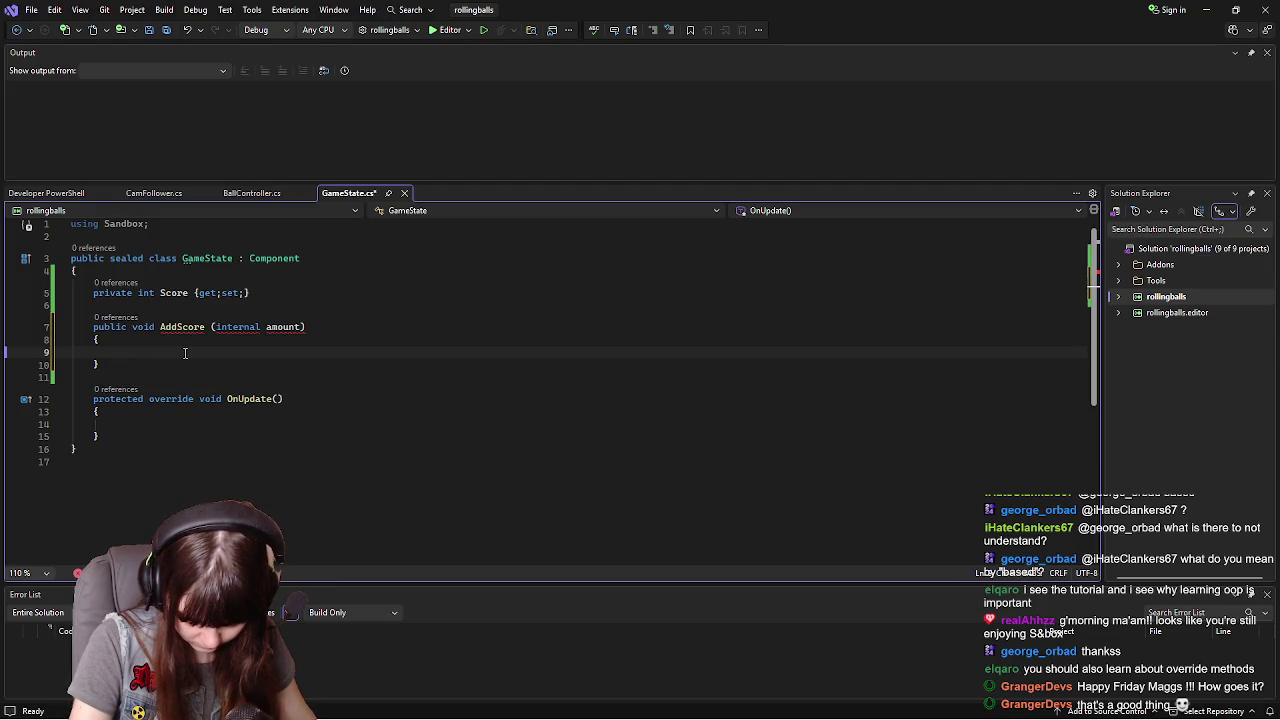
# - Write Score += amount; in AddScore's body, then compare it with the YouTube tutorial
pyautogui.write('Score')
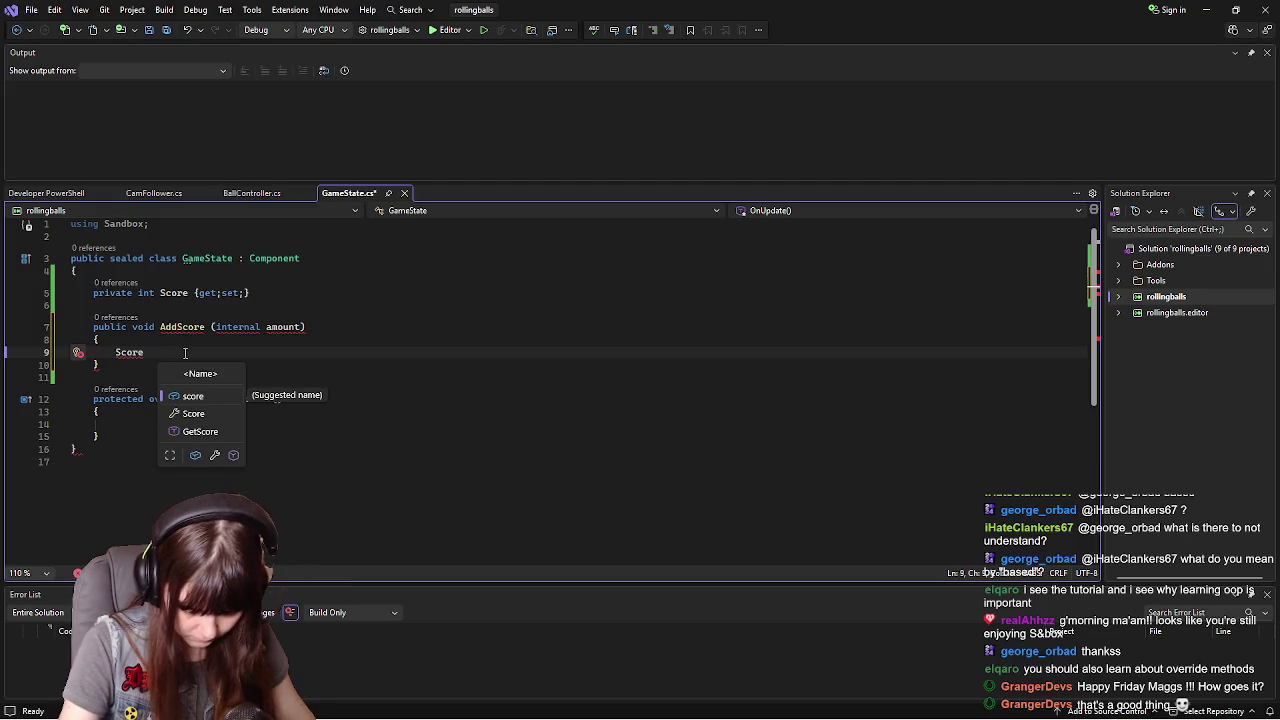
pyautogui.press('Escape')
pyautogui.write('+=')
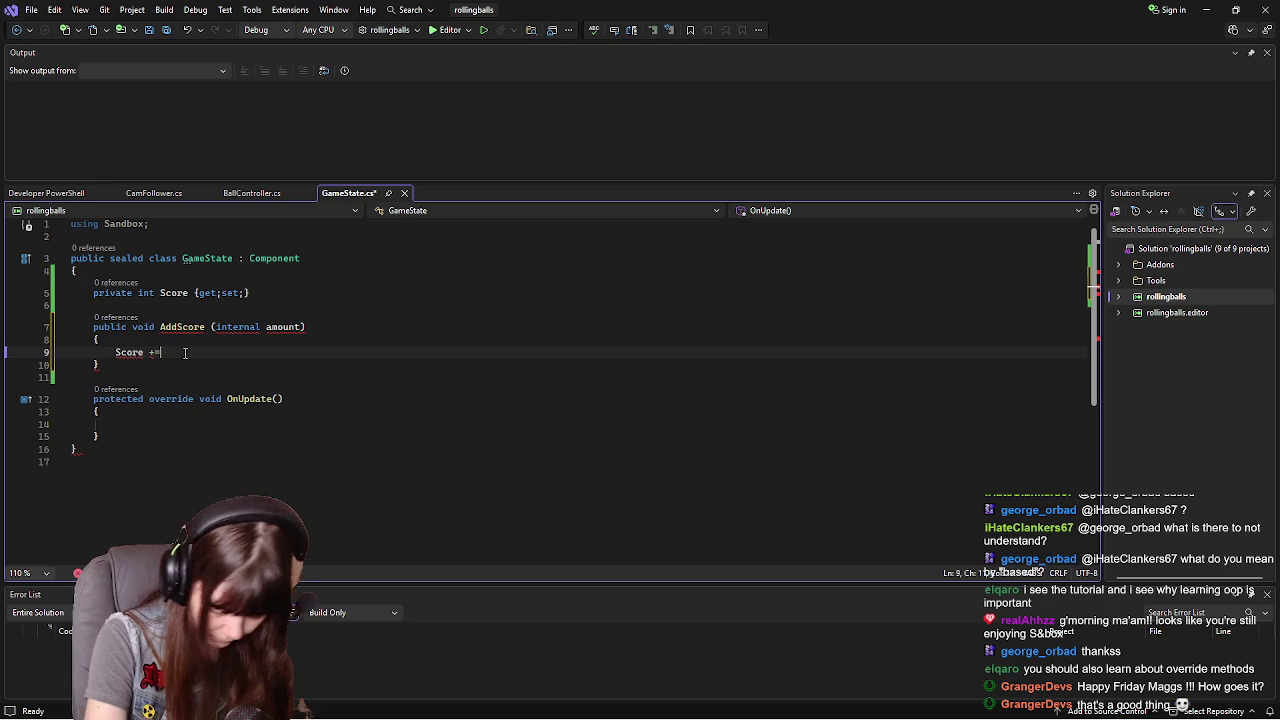
pyautogui.write(' amo')
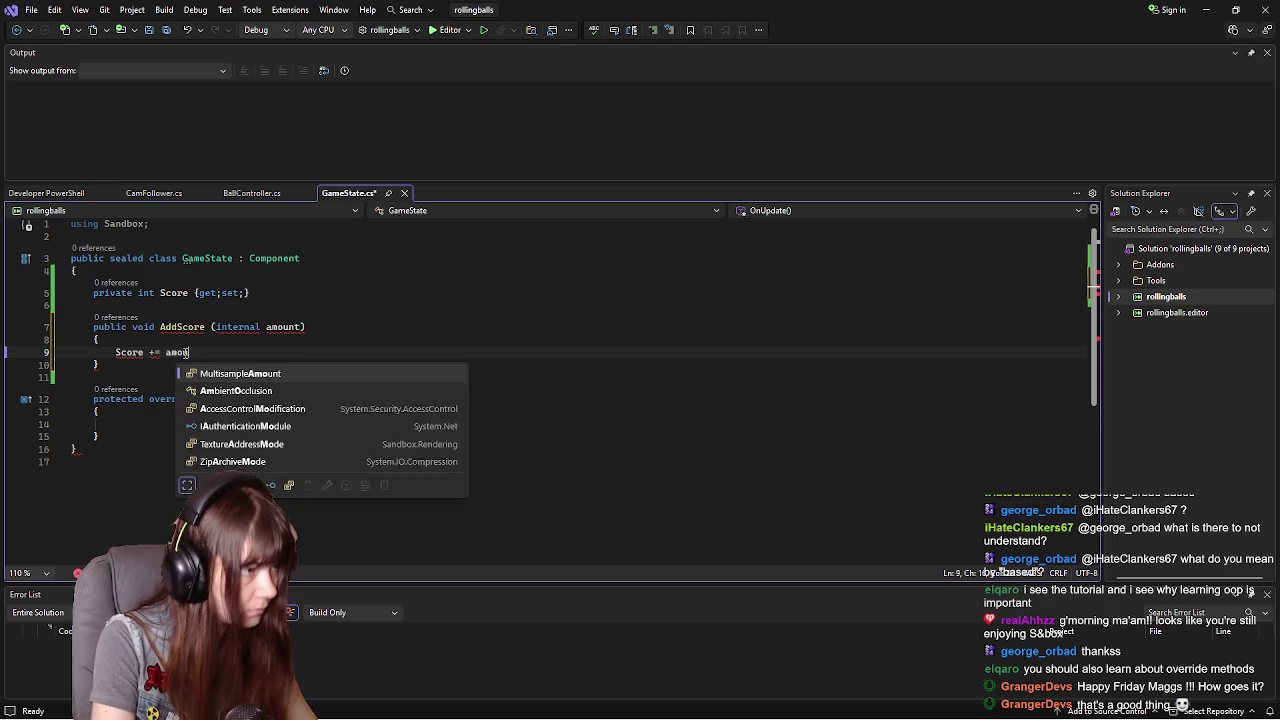
pyautogui.write('tn;')
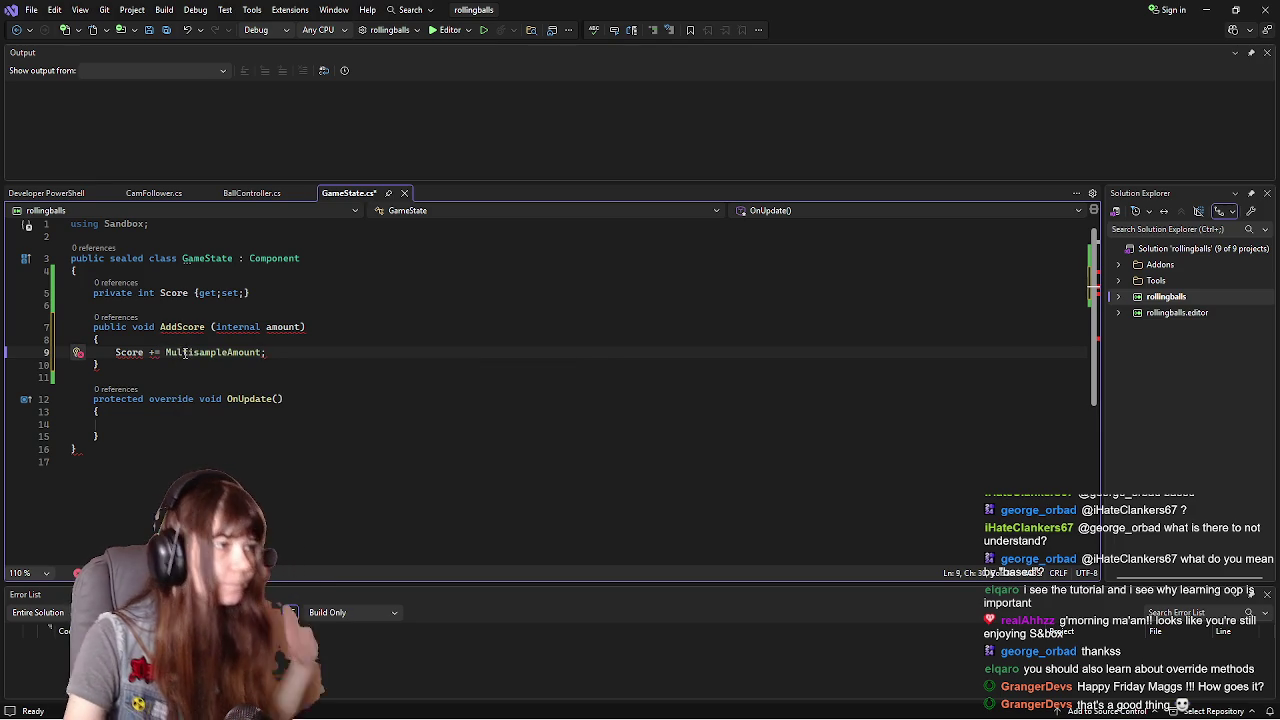
pyautogui.press('BackSpace')
pyautogui.press('BackSpace')
pyautogui.press('BackSpace')
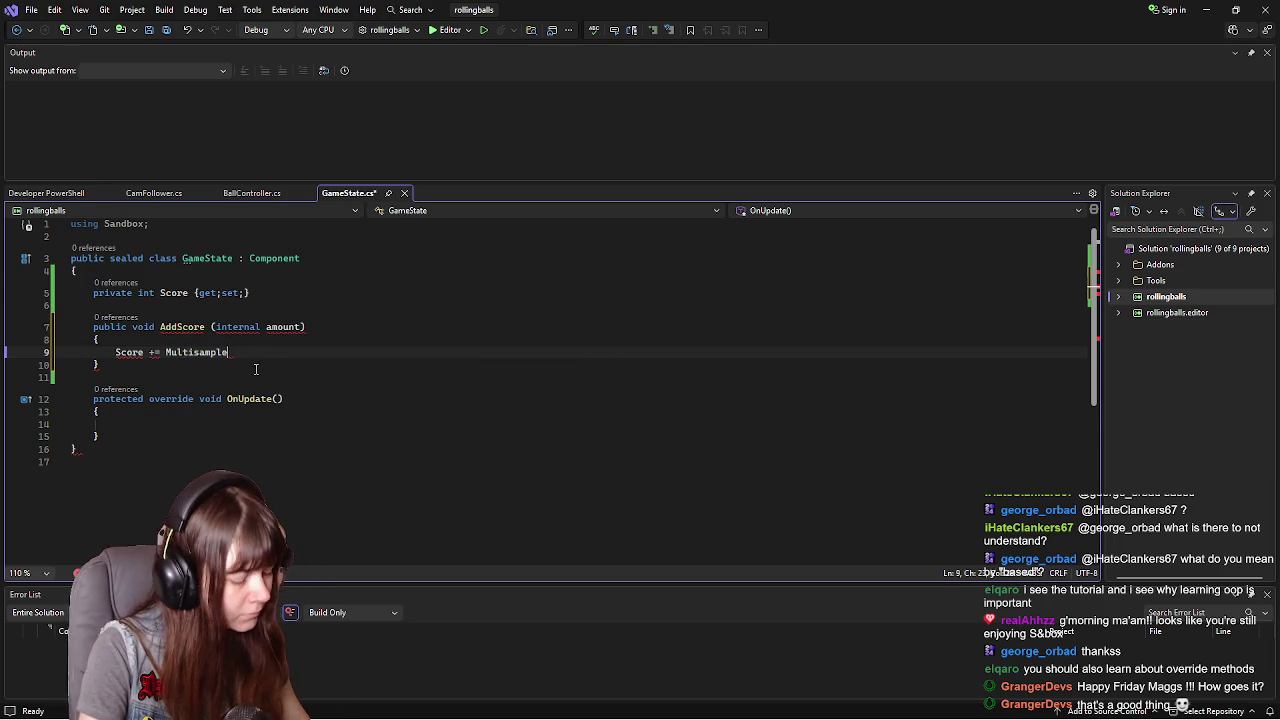
pyautogui.press('BackSpace')
pyautogui.press('BackSpace')
pyautogui.press('BackSpace')
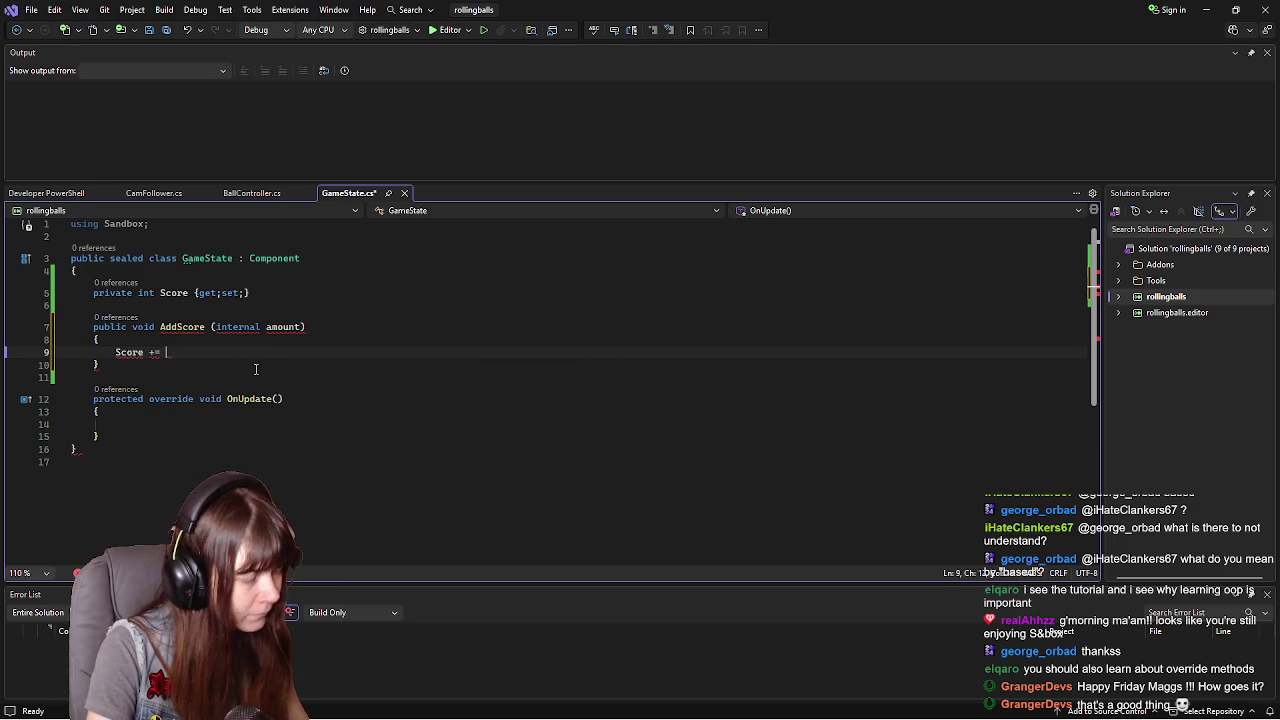
pyautogui.write('amount')
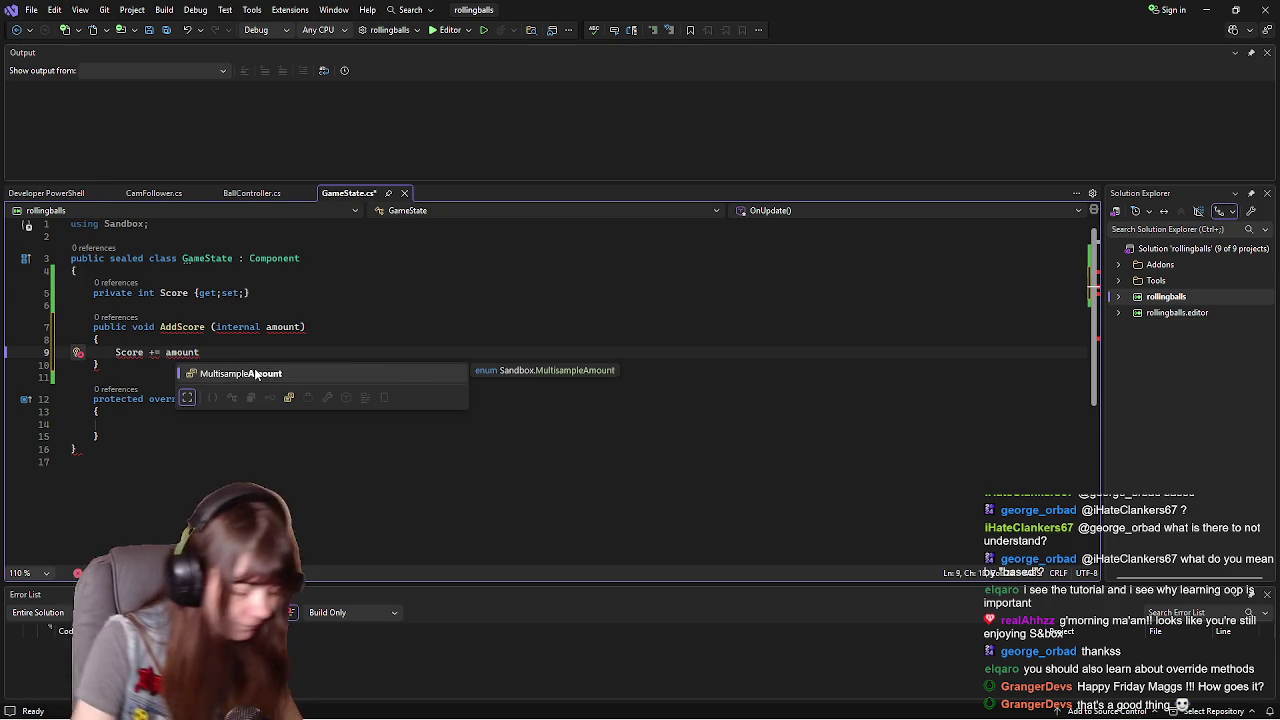
pyautogui.write(';')
pyautogui.hotkey('ctrl', 'z')
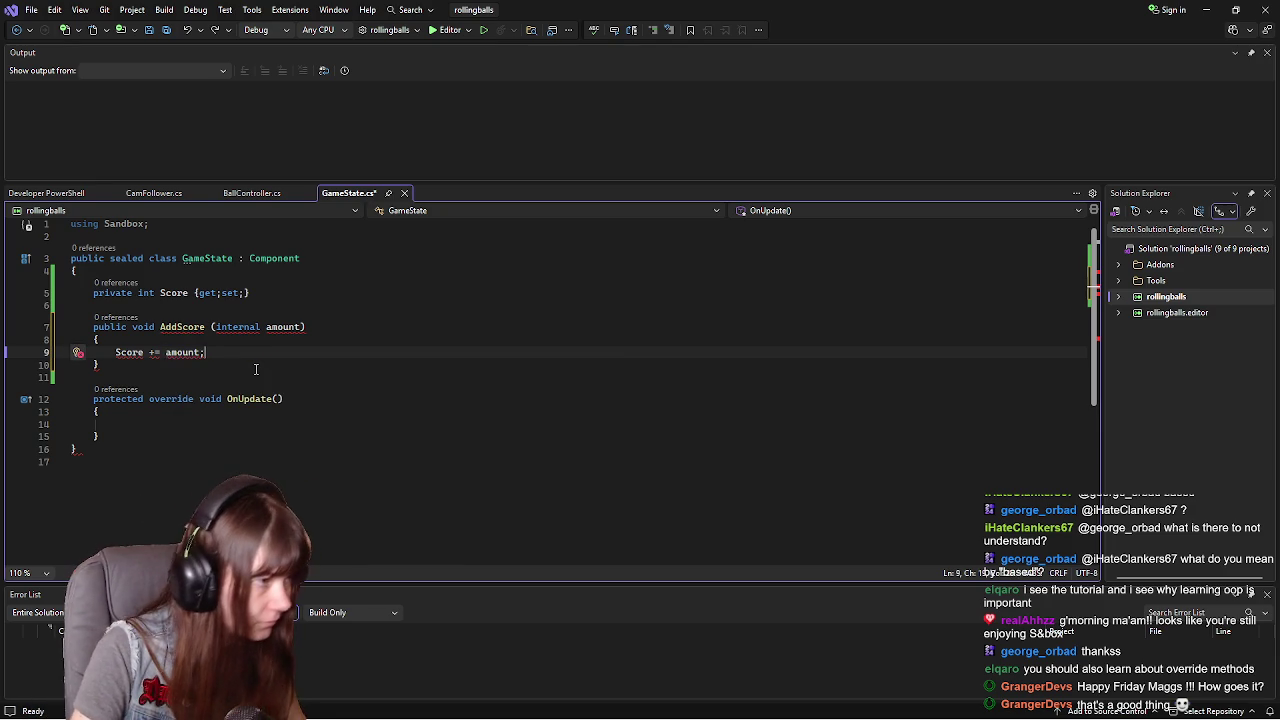
pyautogui.moveTo(185, 330)
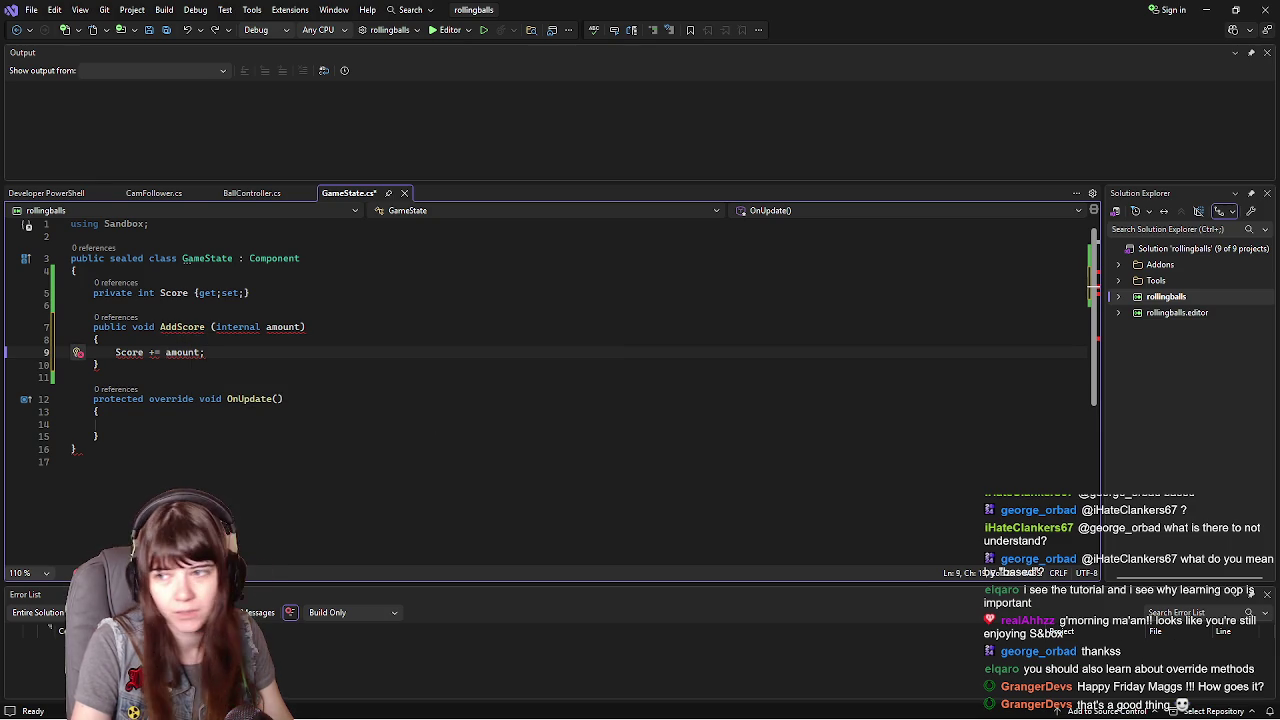
pyautogui.hotkey('alt', 'Tab')
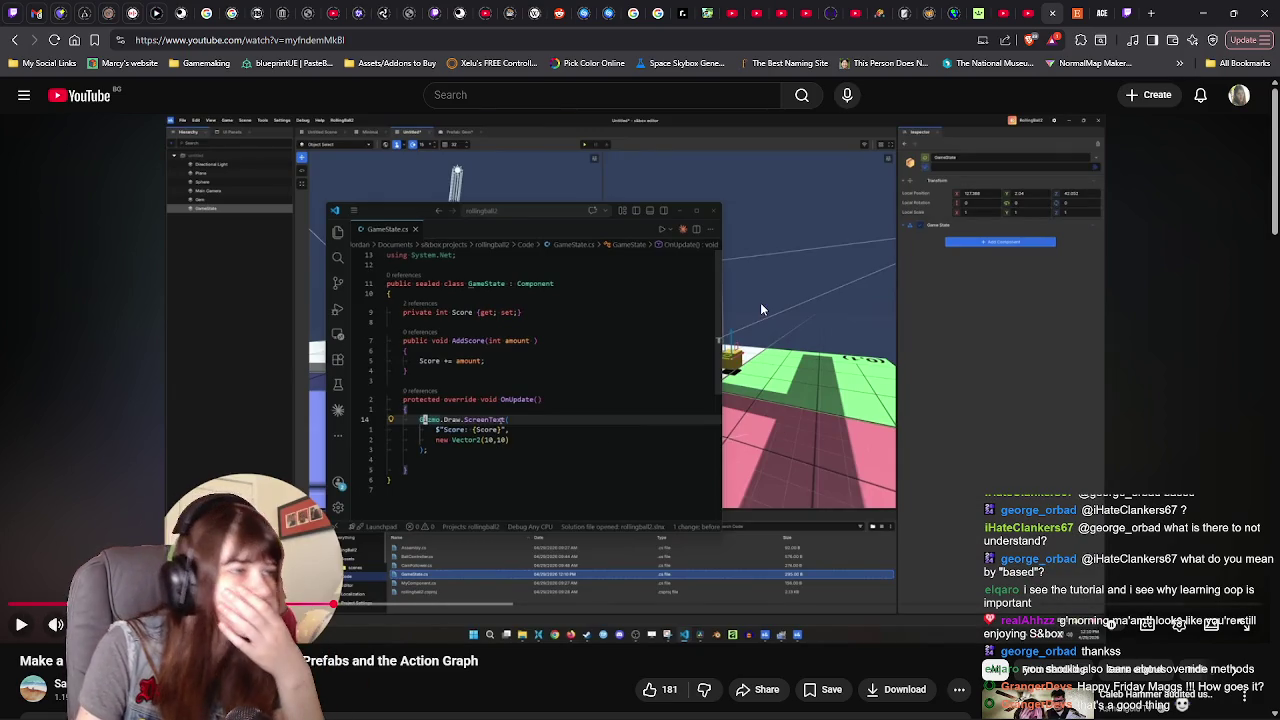
pyautogui.hotkey('alt', 'Tab')
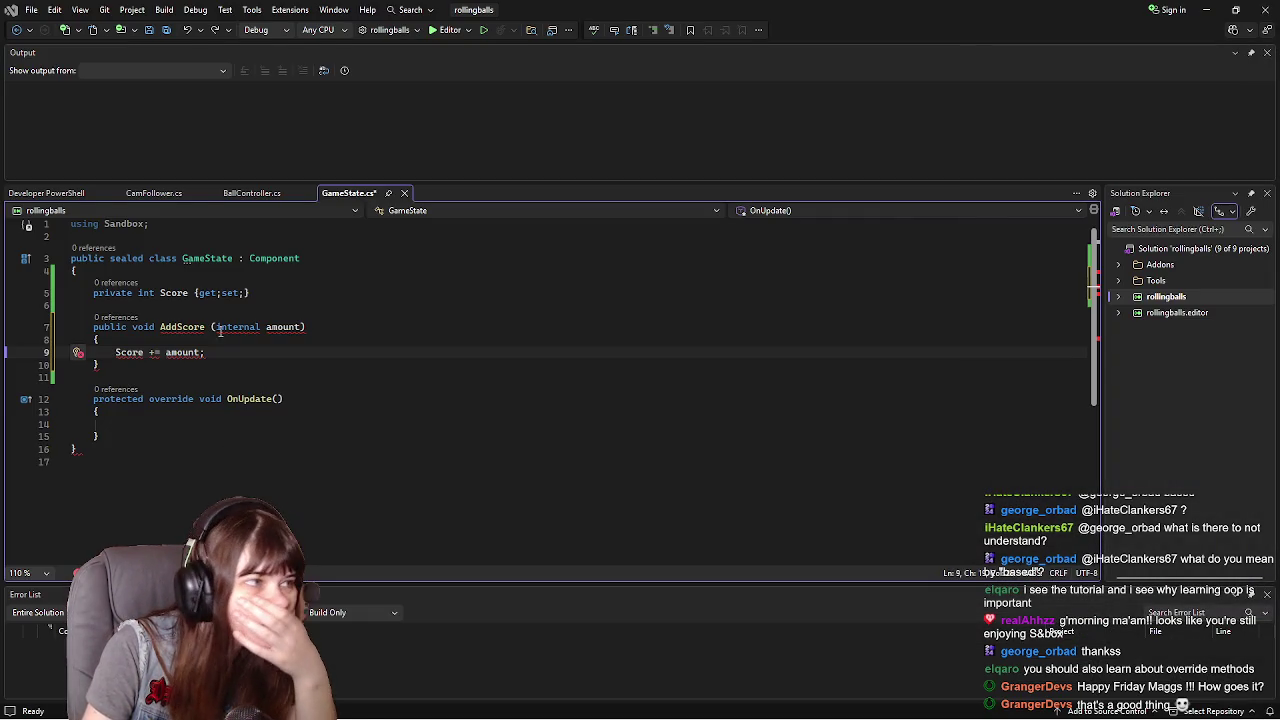
# - Remove the space after AddScore and change its parameter from internal amount to int amount
pyautogui.click(206, 326)
pyautogui.press('Delete')
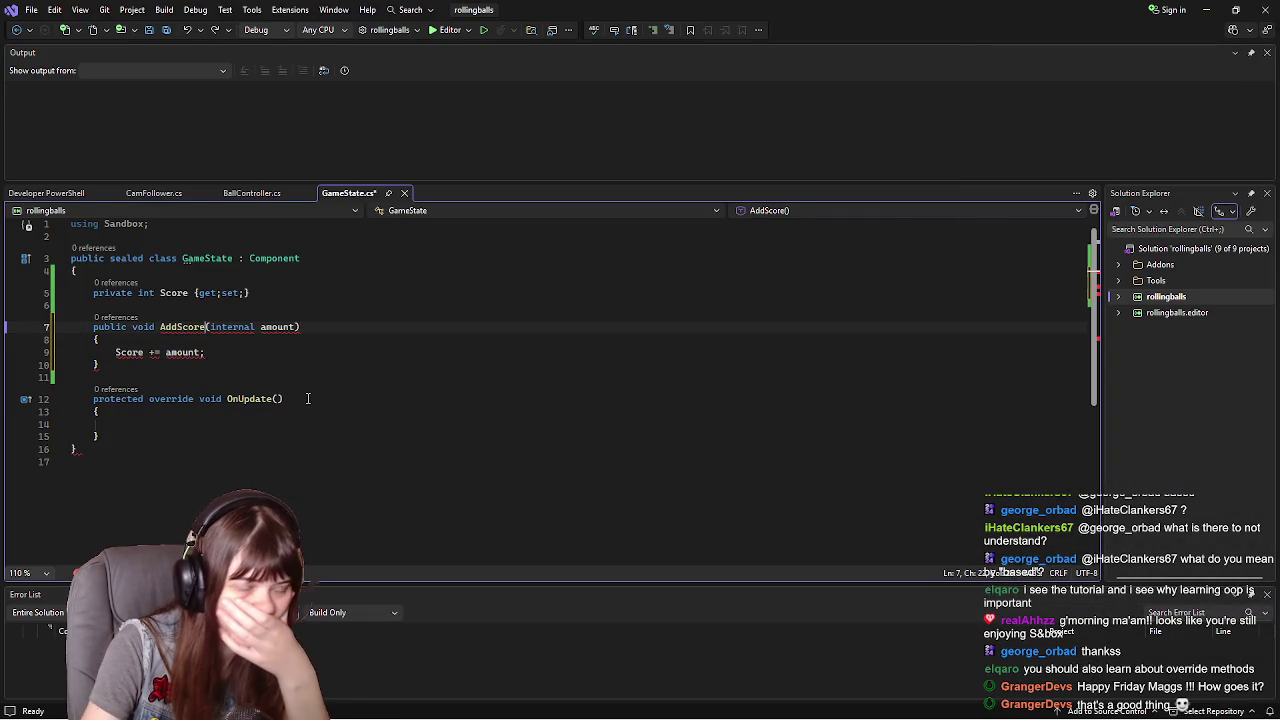
pyautogui.click(232, 350)
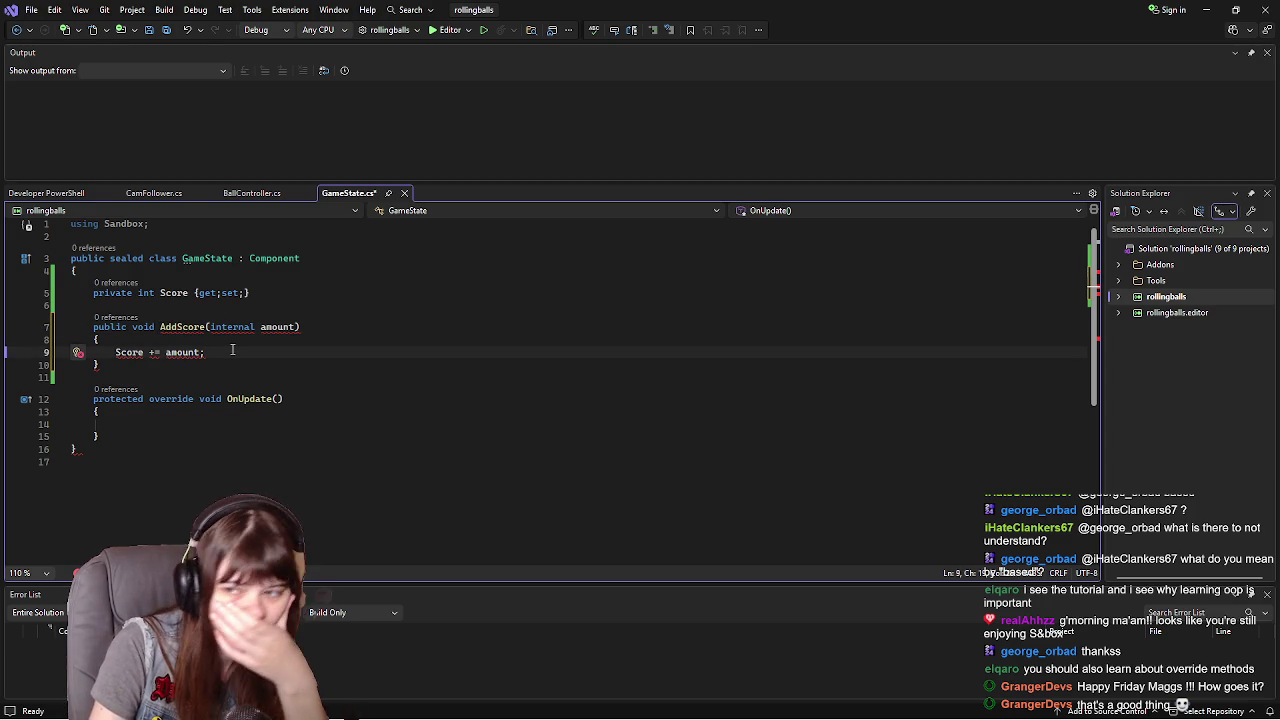
pyautogui.click(256, 327)
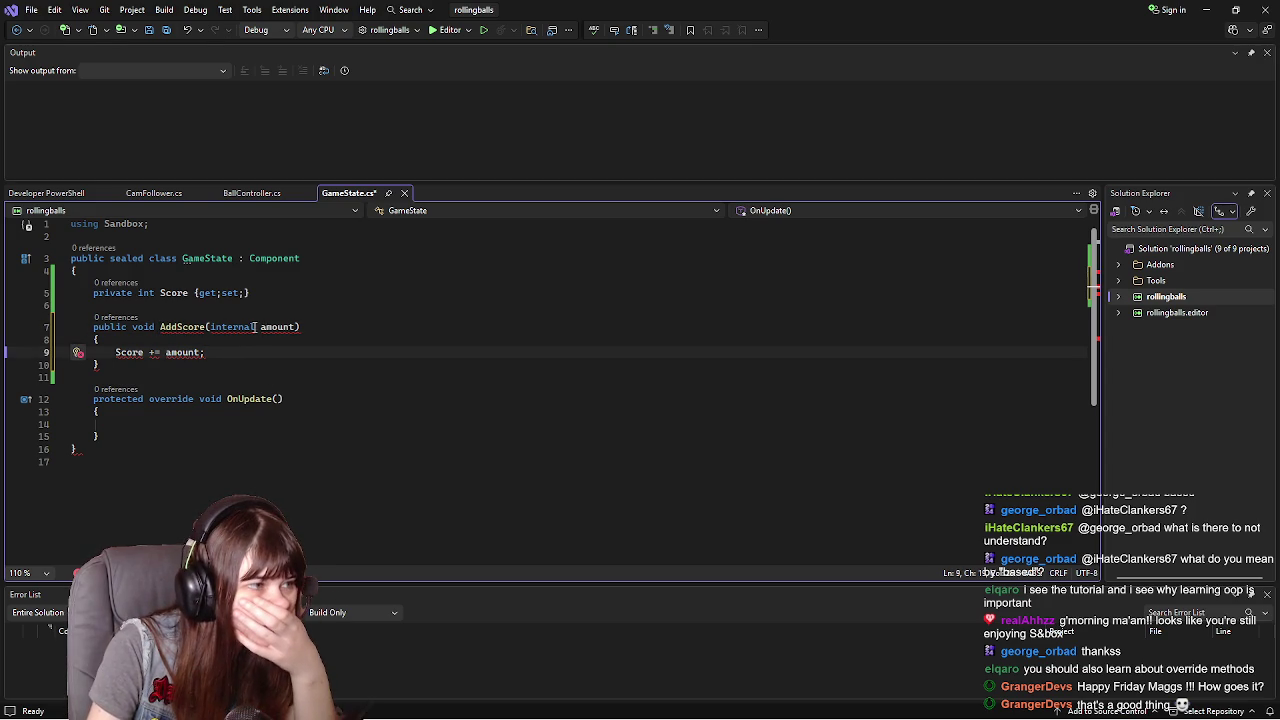
pyautogui.press('BackSpace')
pyautogui.press('BackSpace')
pyautogui.press('BackSpace')
pyautogui.press('BackSpace')
pyautogui.press('BackSpace')
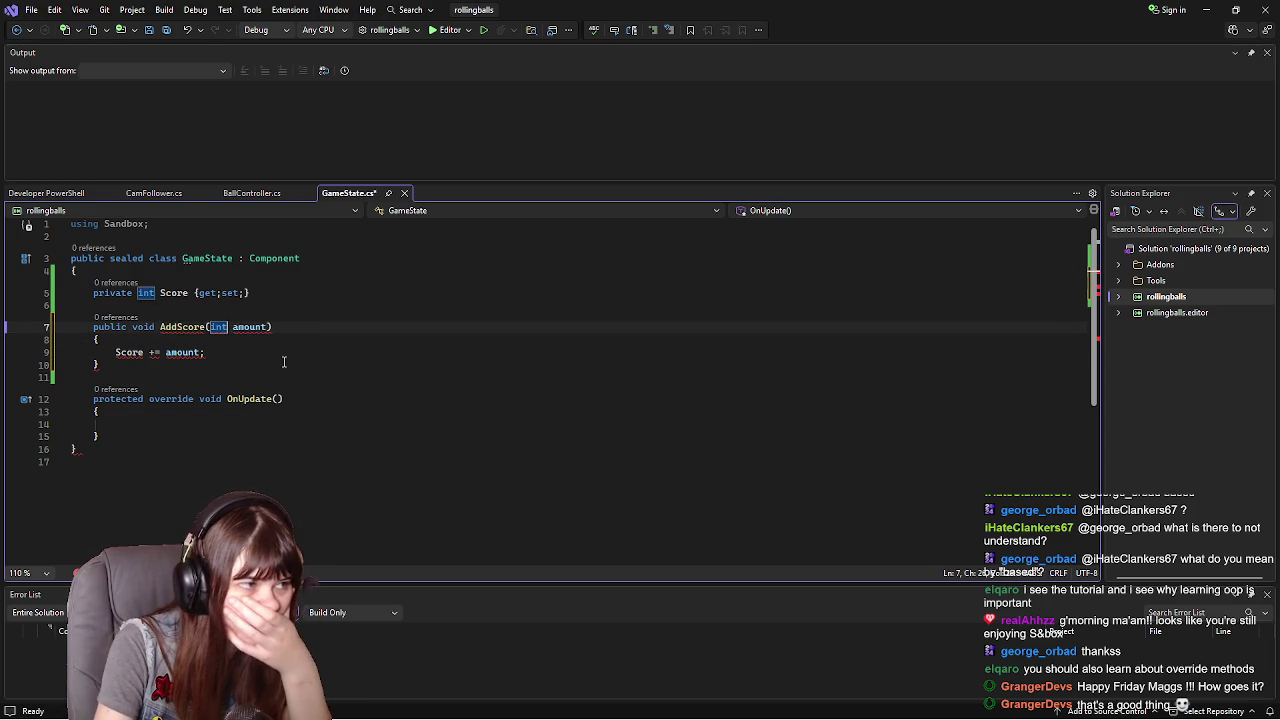
pyautogui.click(281, 352)
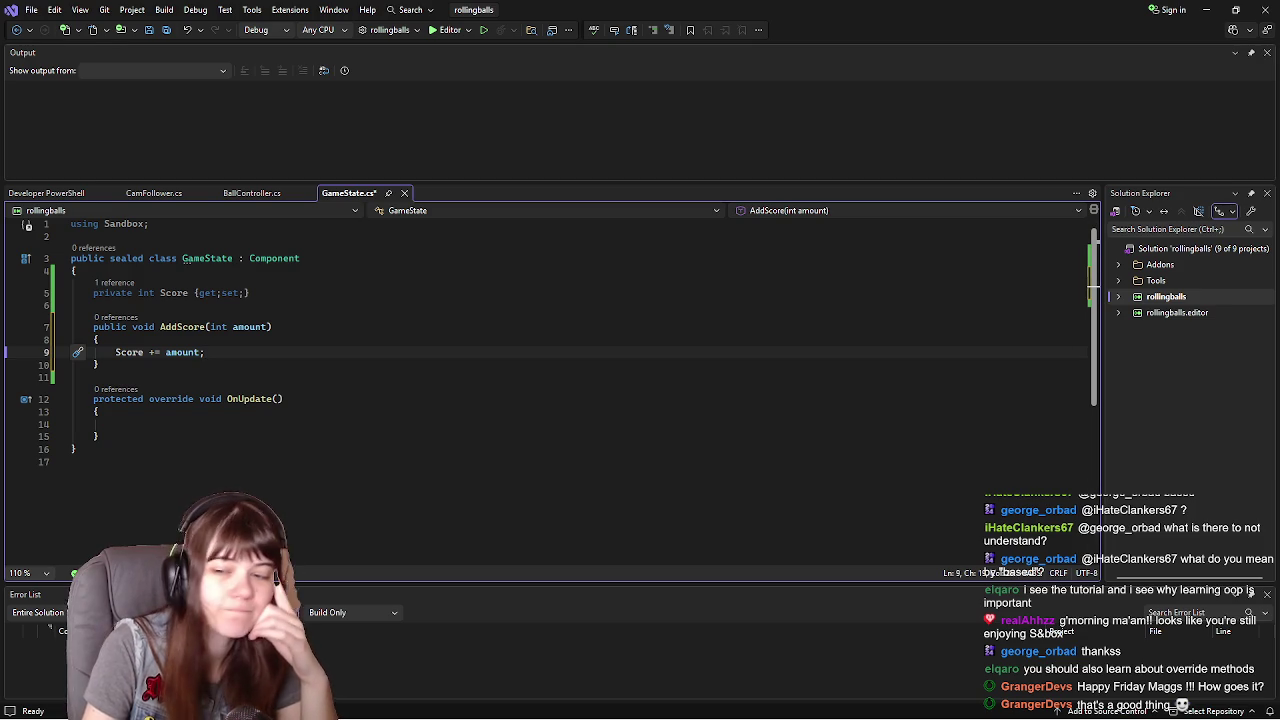
pyautogui.hotkey('alt', 'Tab')
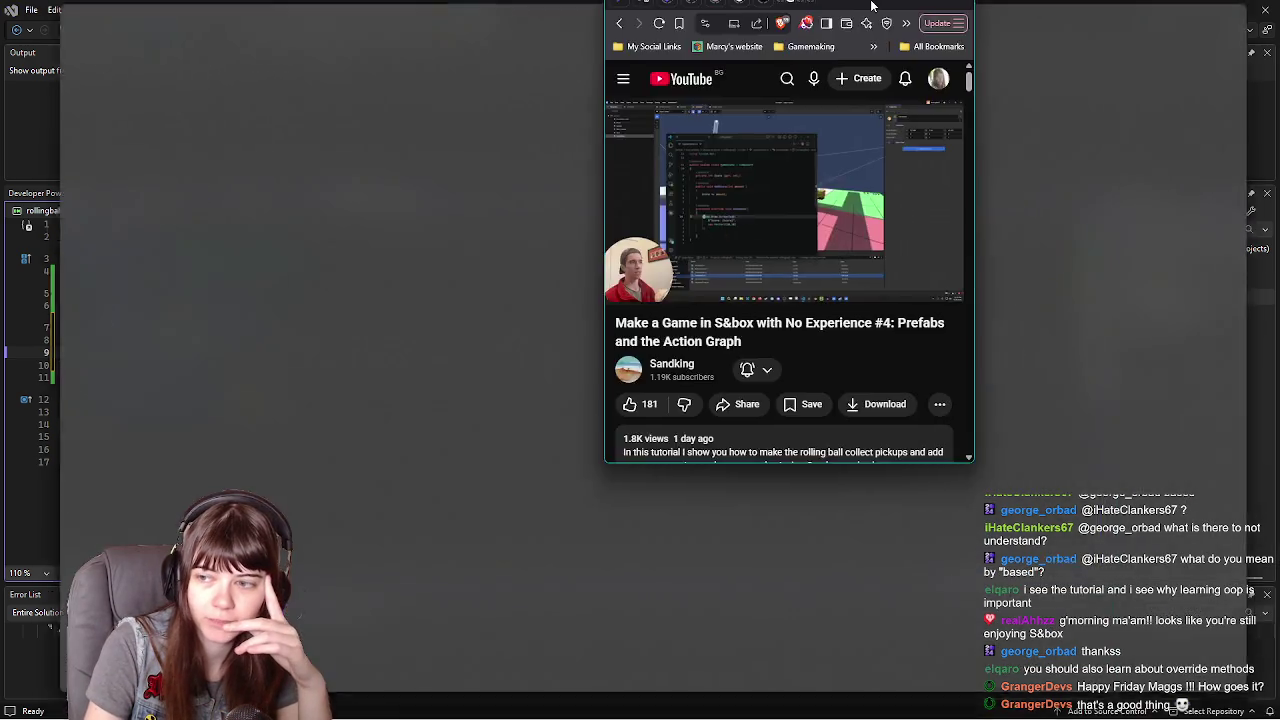
pyautogui.hotkey('alt', 'Tab')
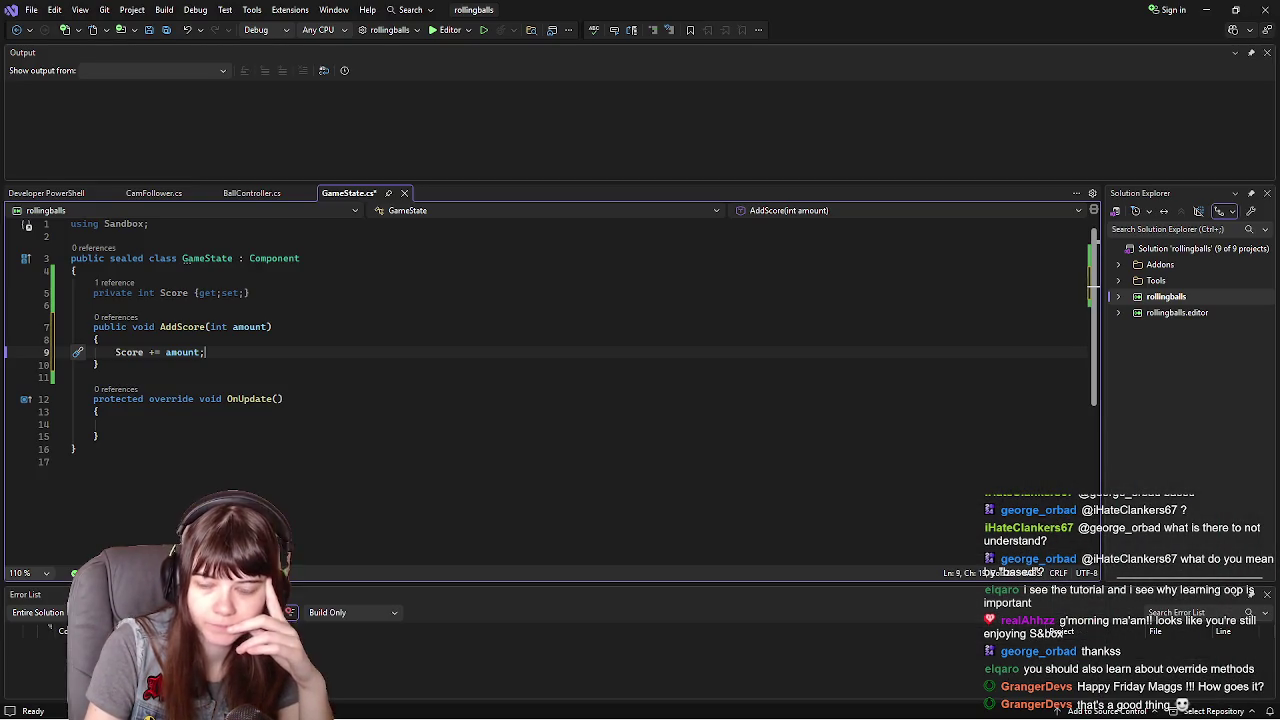
# - Start a Gizmo.Draw.ScreenText() call in the empty OnUpdate body, leaving a blank argument line
pyautogui.click(141, 425)
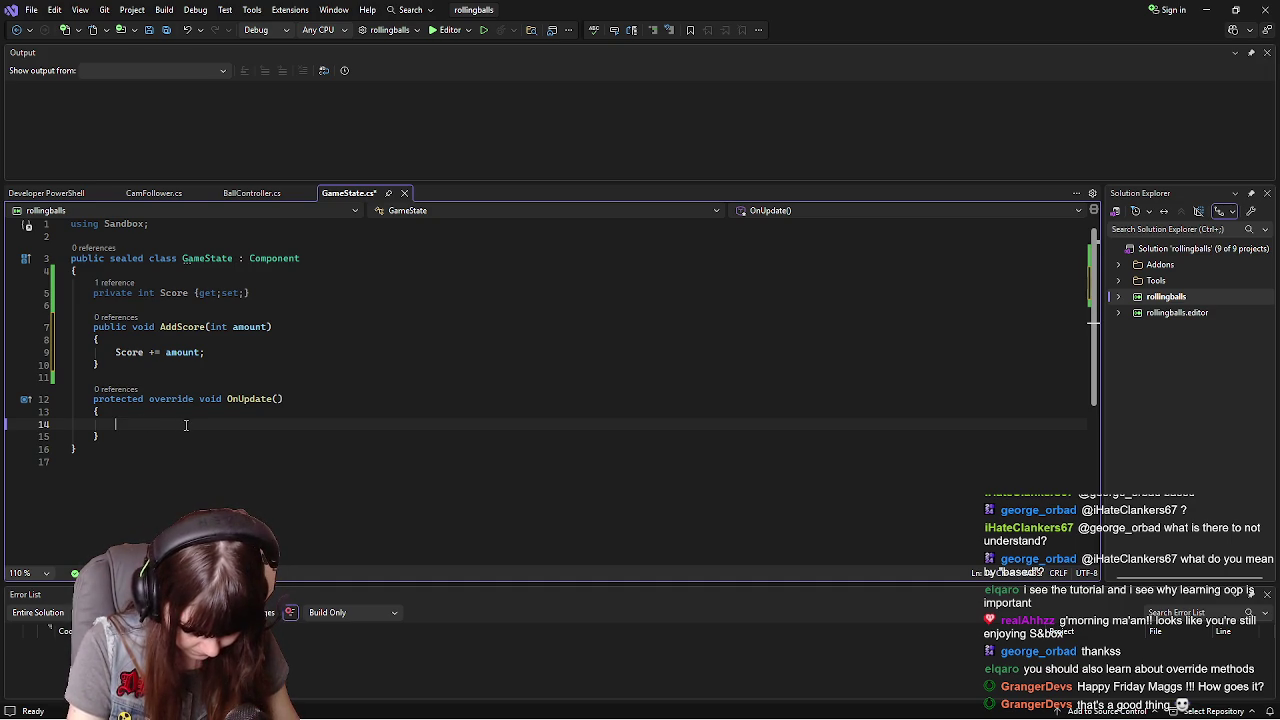
pyautogui.write('Gizmo')
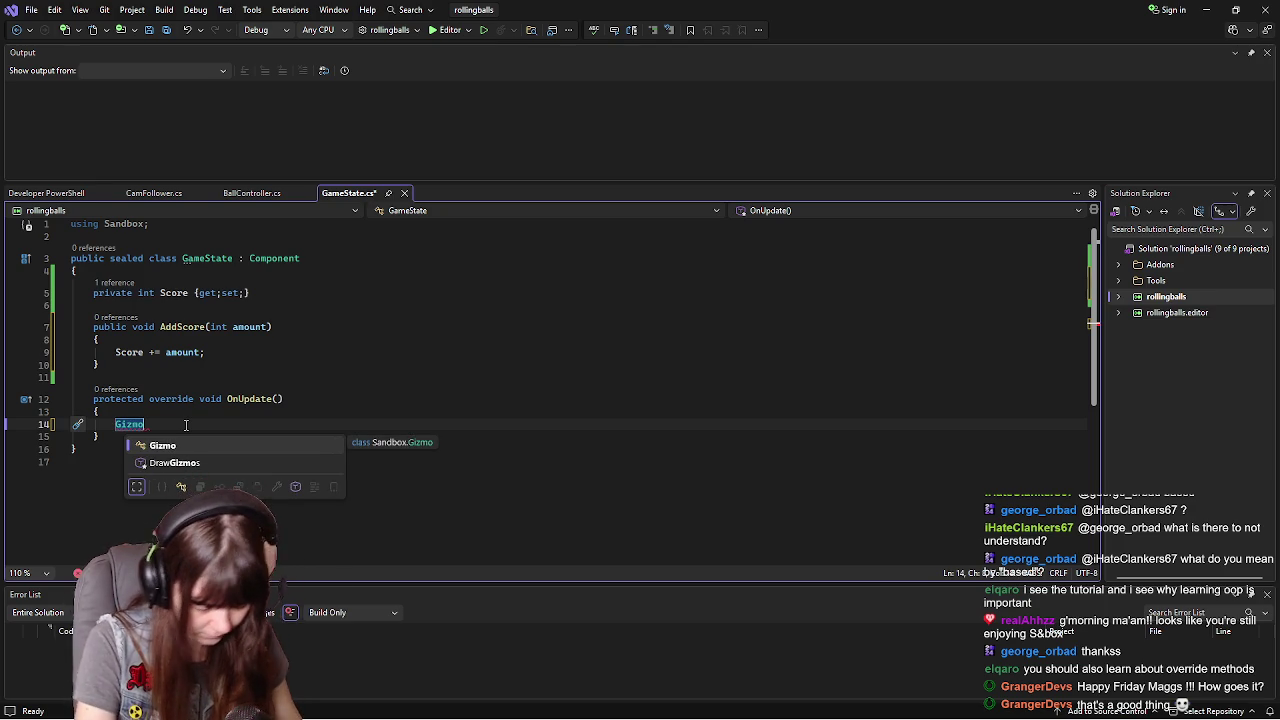
pyautogui.write('.Draw.')
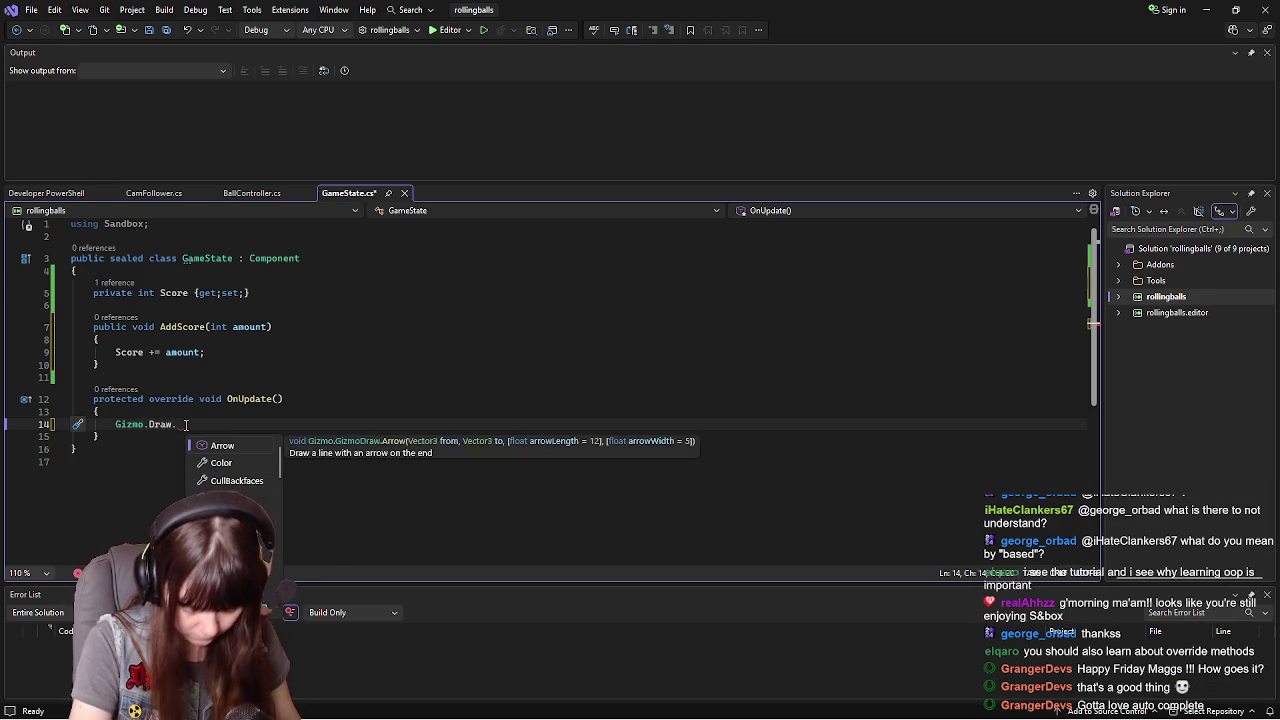
pyautogui.write('Screen')
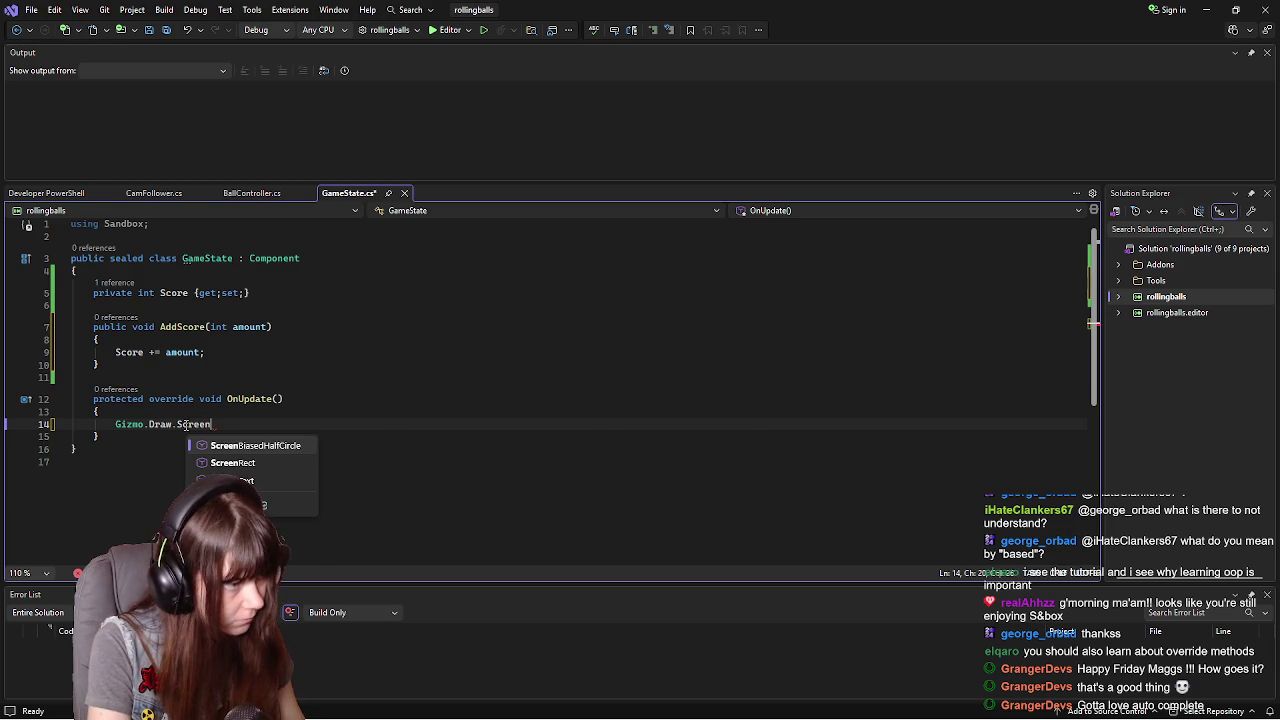
pyautogui.write('Text(')
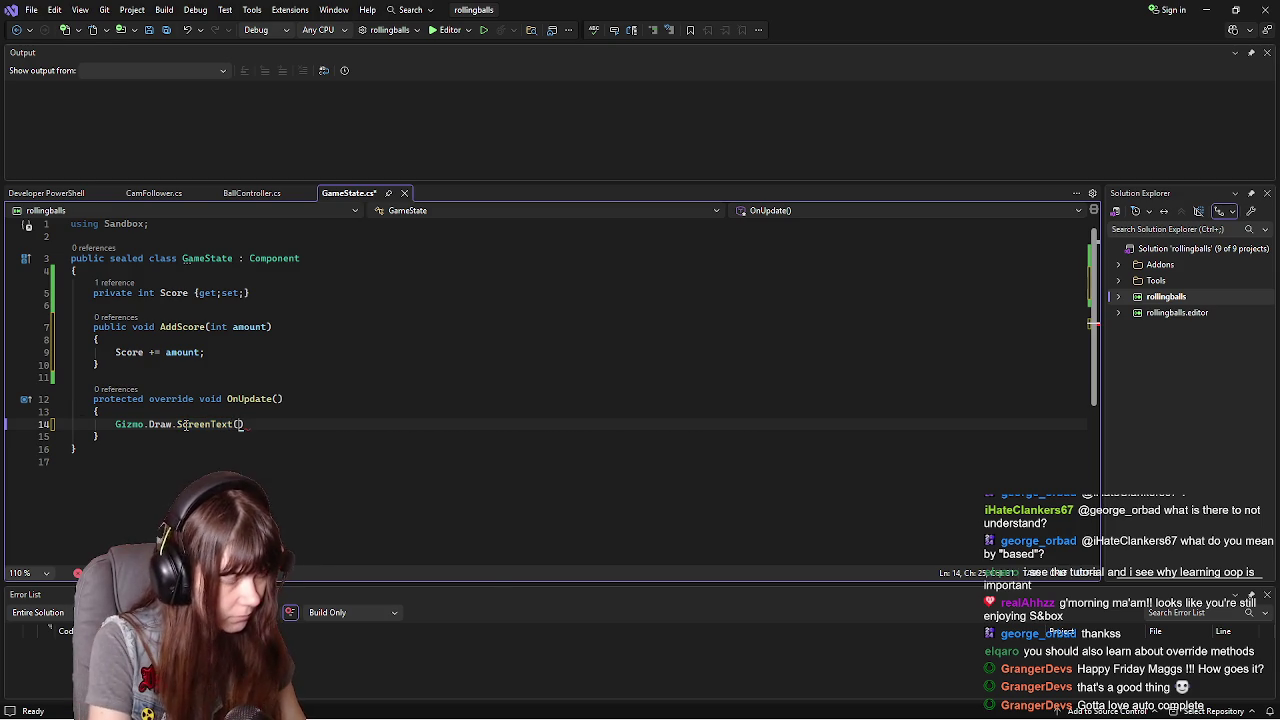
pyautogui.press('Return')
pyautogui.press('Return')
pyautogui.press('Up')
pyautogui.press('Up')
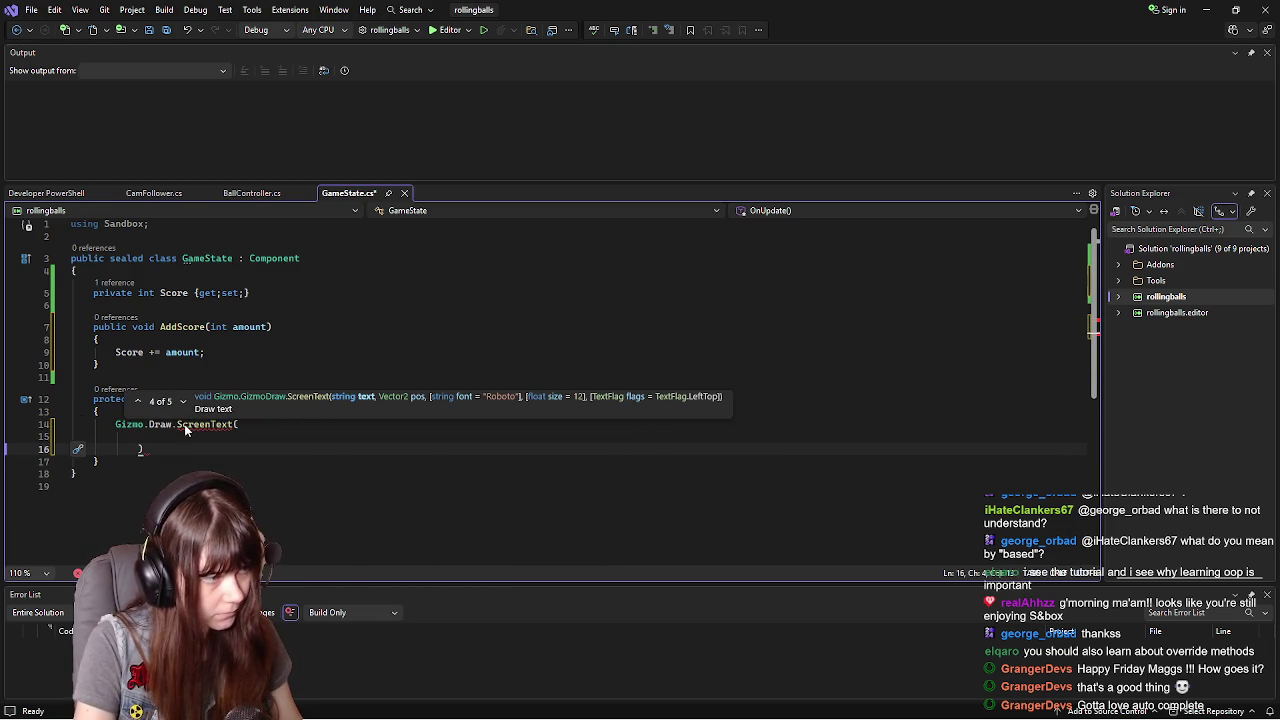
pyautogui.press('Down')
pyautogui.press('Escape')
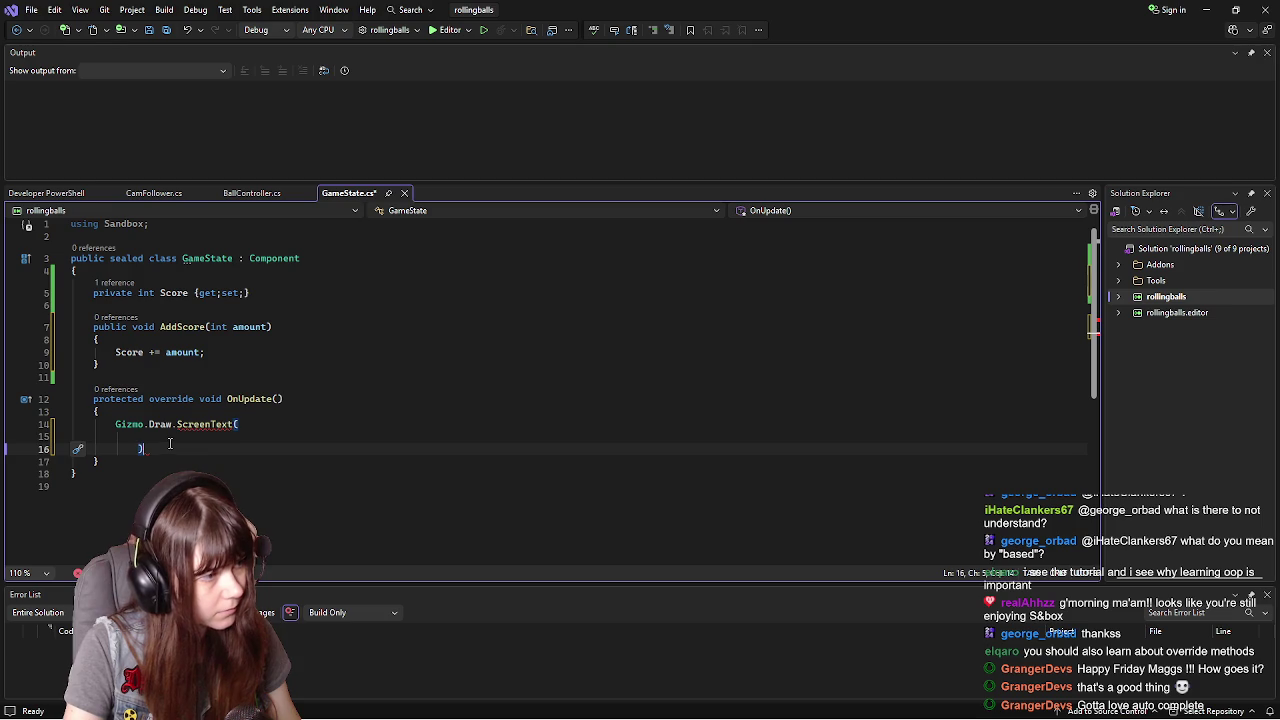
pyautogui.click(208, 440)
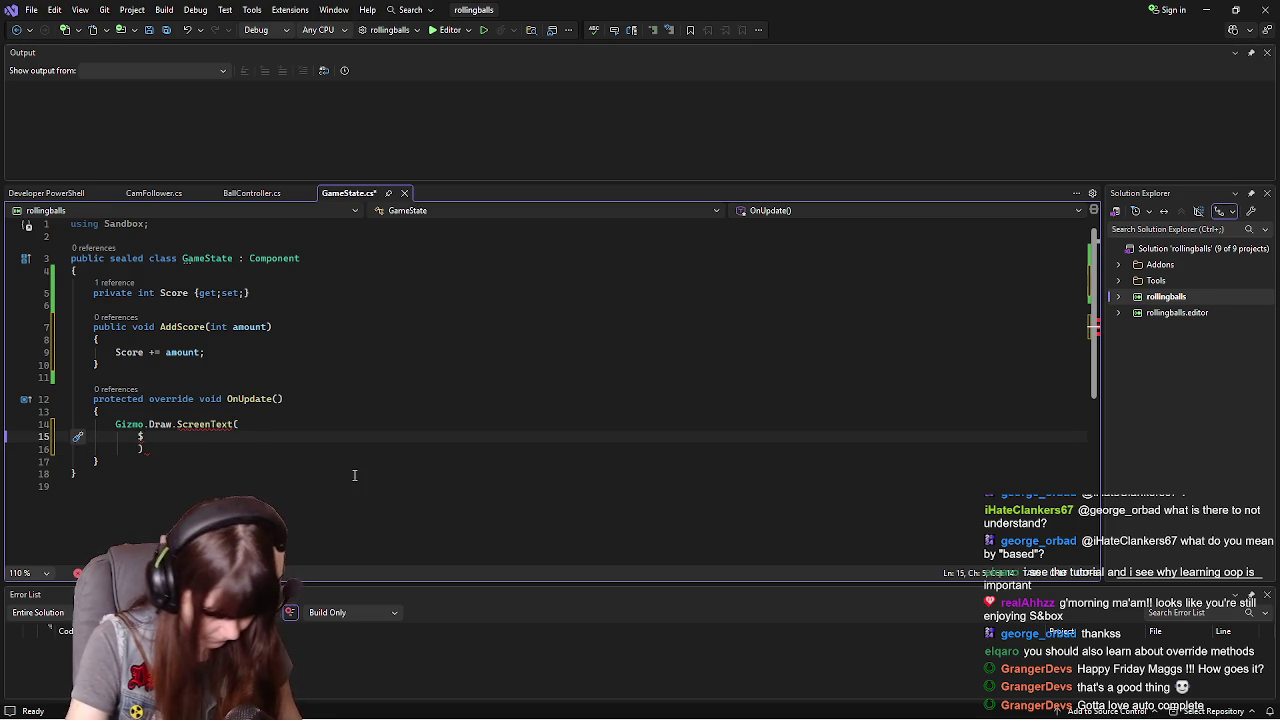
# - Pass $"Score: {Score}" and new Vector2(10,10) as the ScreenText arguments
pyautogui.write('$')
pyautogui.write('"Sc')
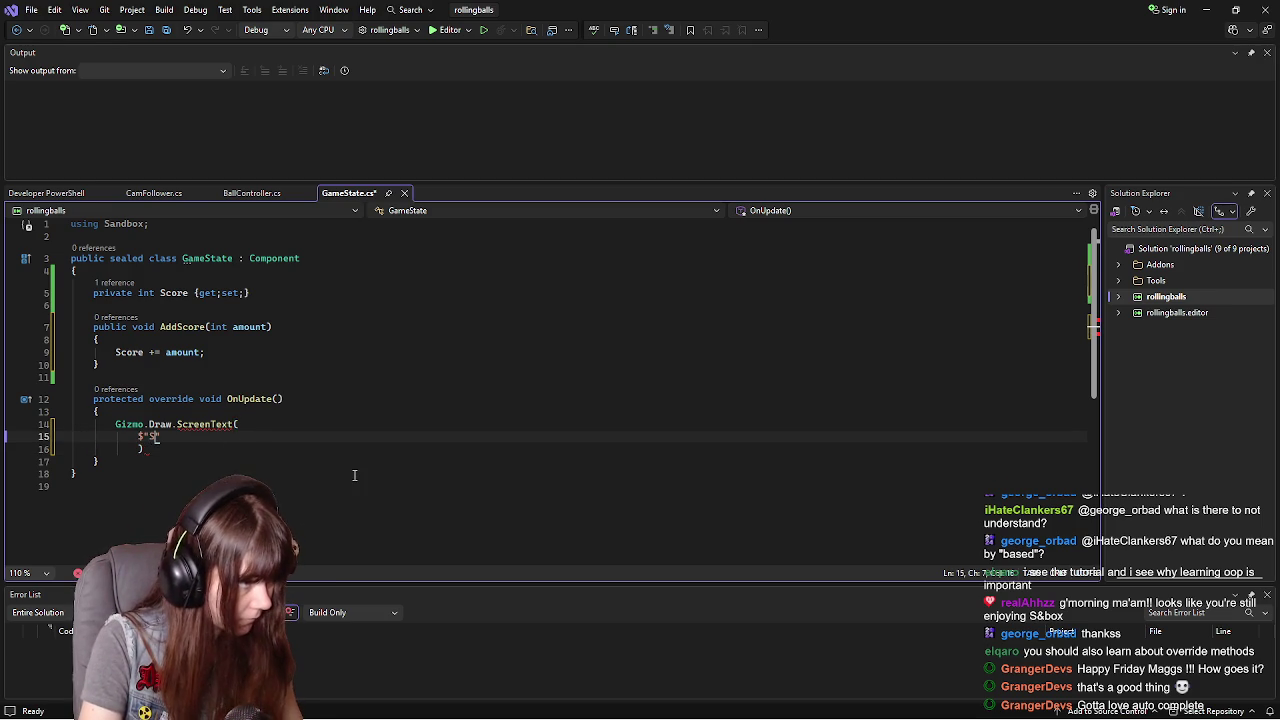
pyautogui.write('ore"')
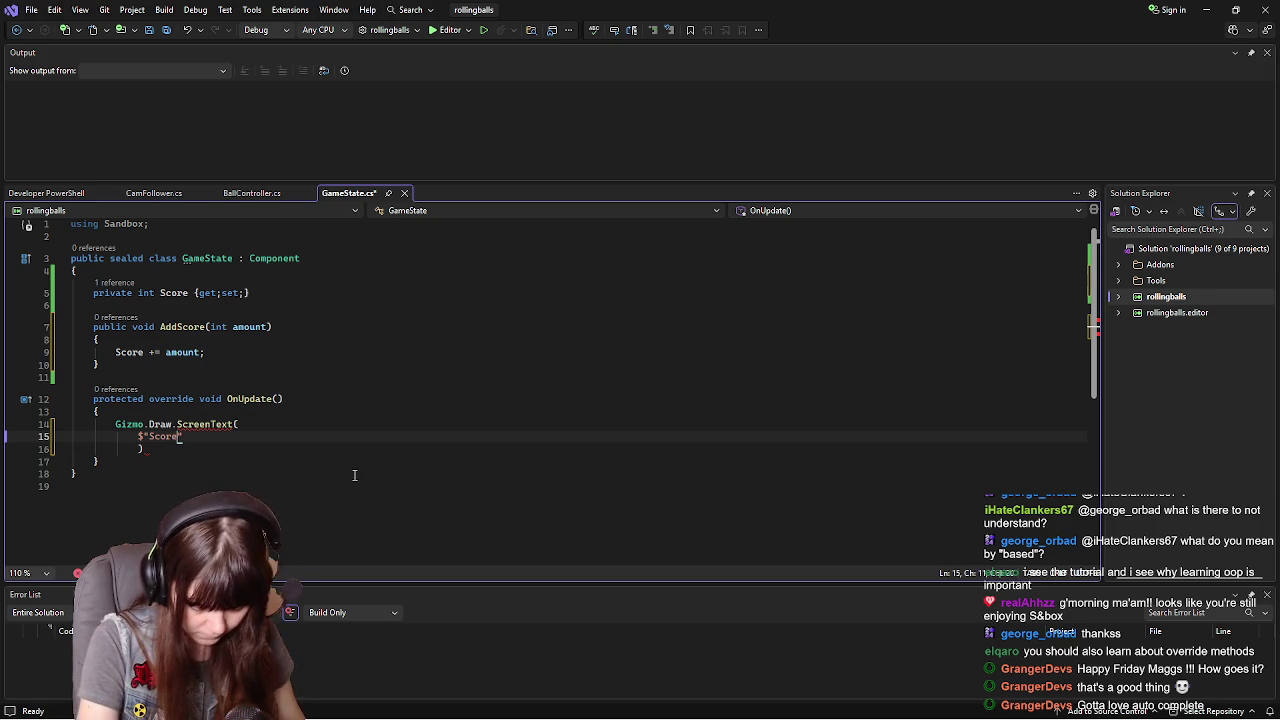
pyautogui.press('Left')
pyautogui.write(': {Sco')
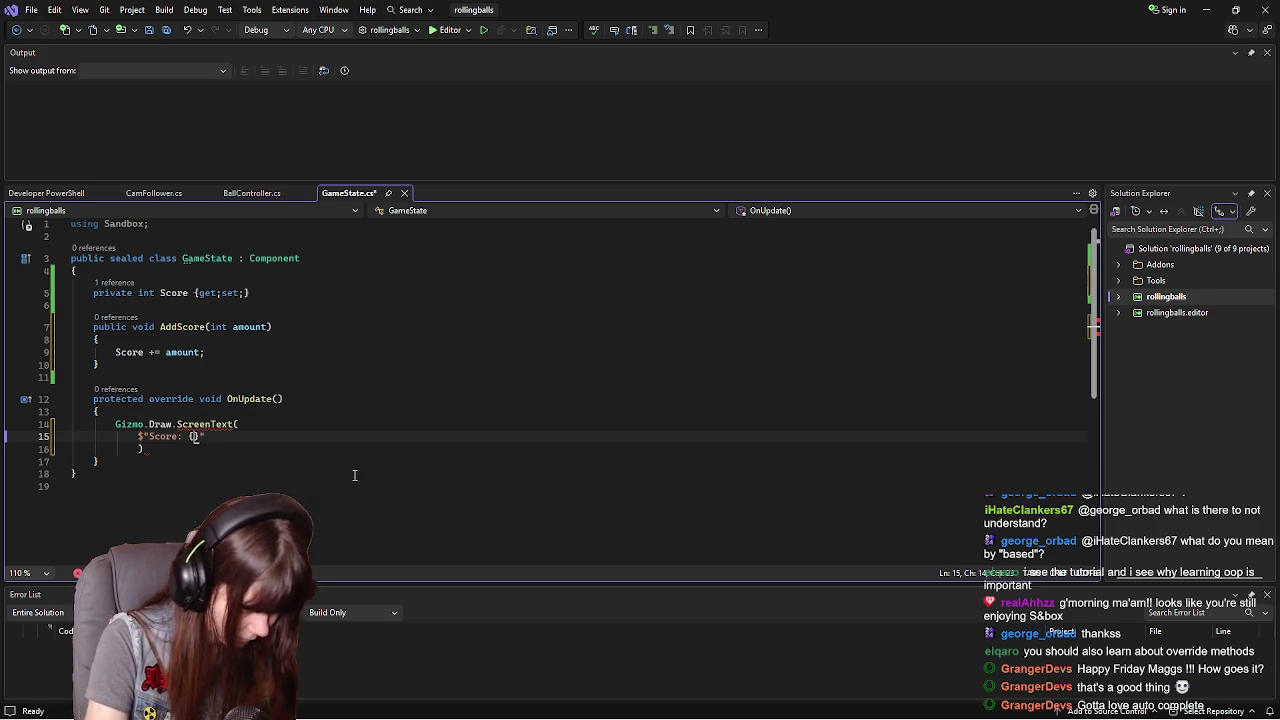
pyautogui.write('re}')
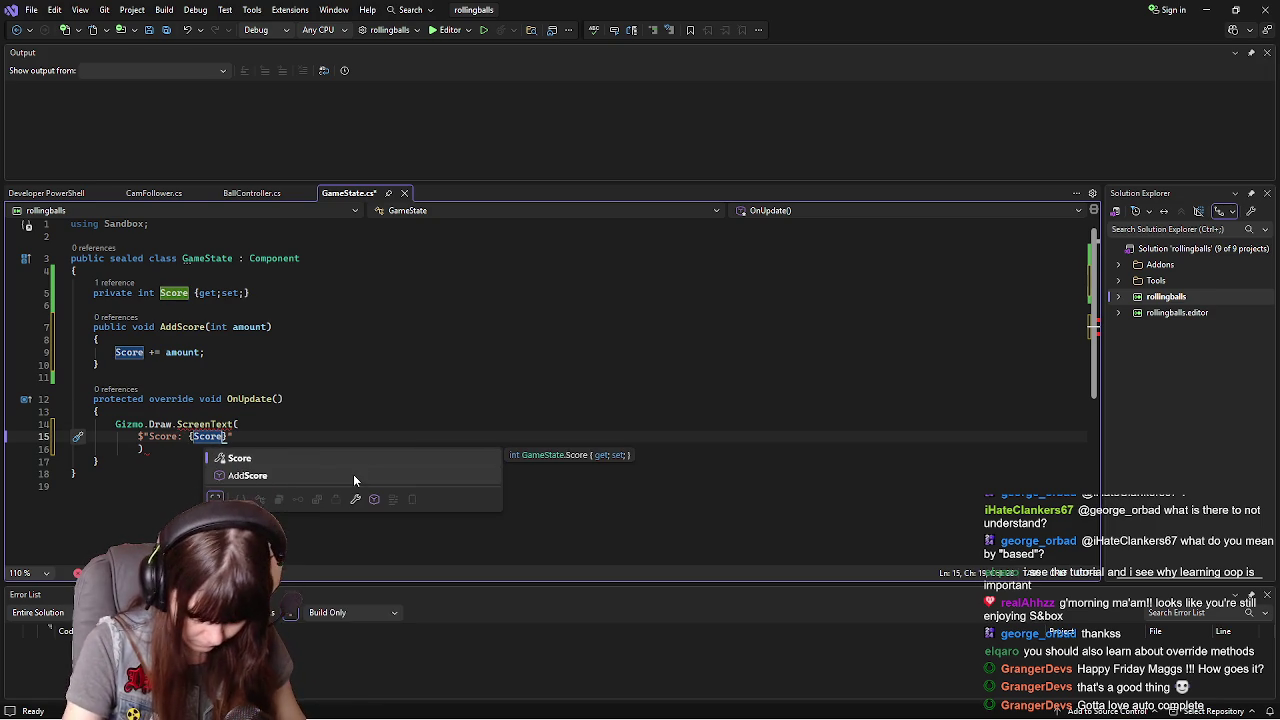
pyautogui.press('Right')
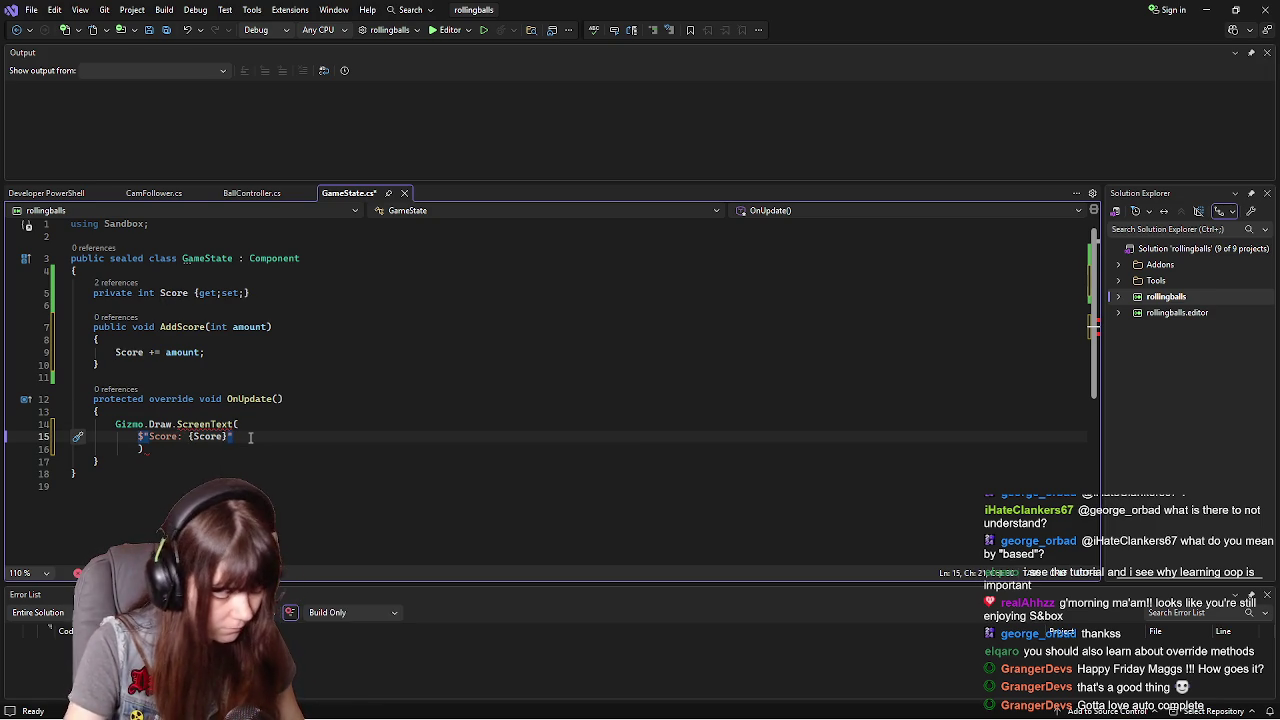
pyautogui.write(',')
pyautogui.press('Return')
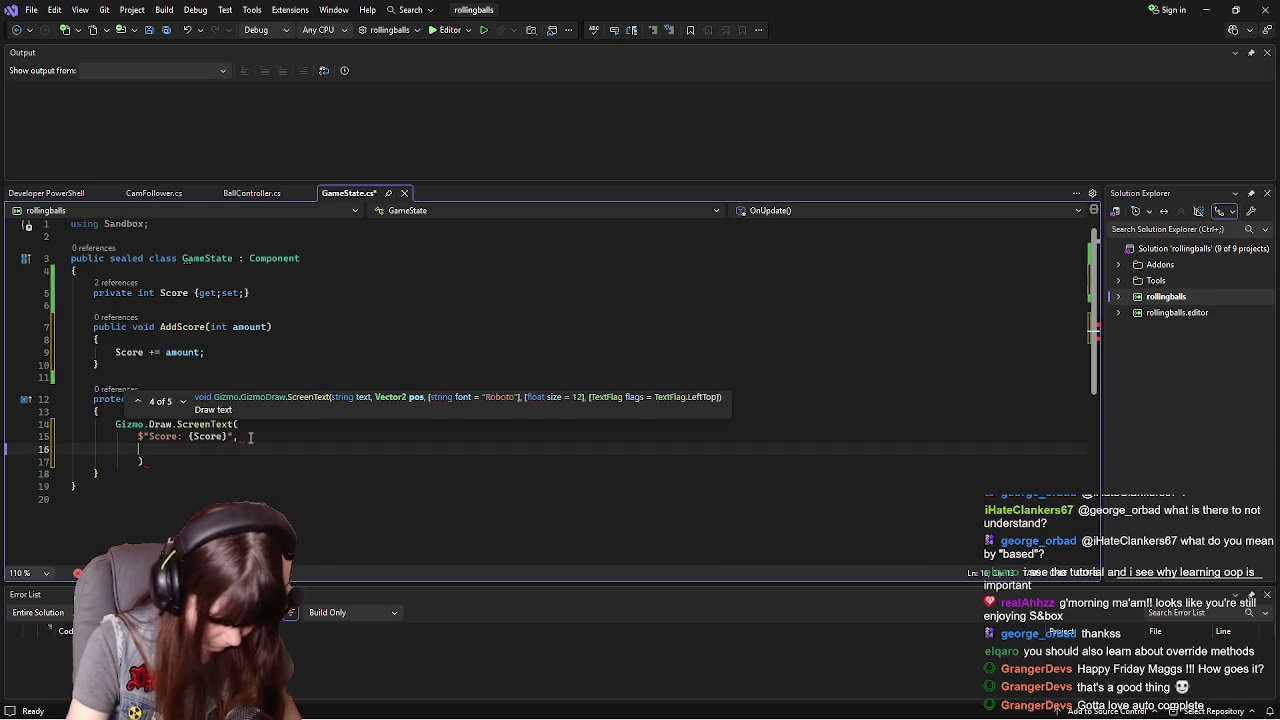
pyautogui.write('new Vector2')
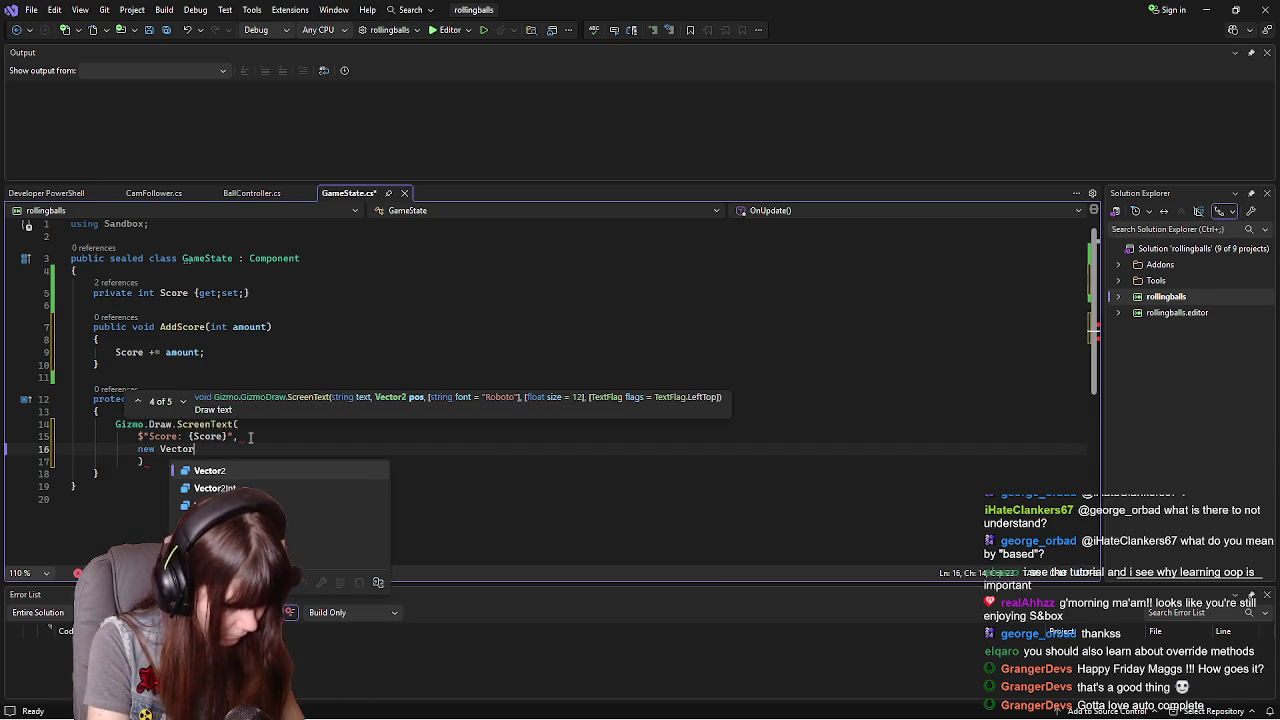
pyautogui.press('Escape')
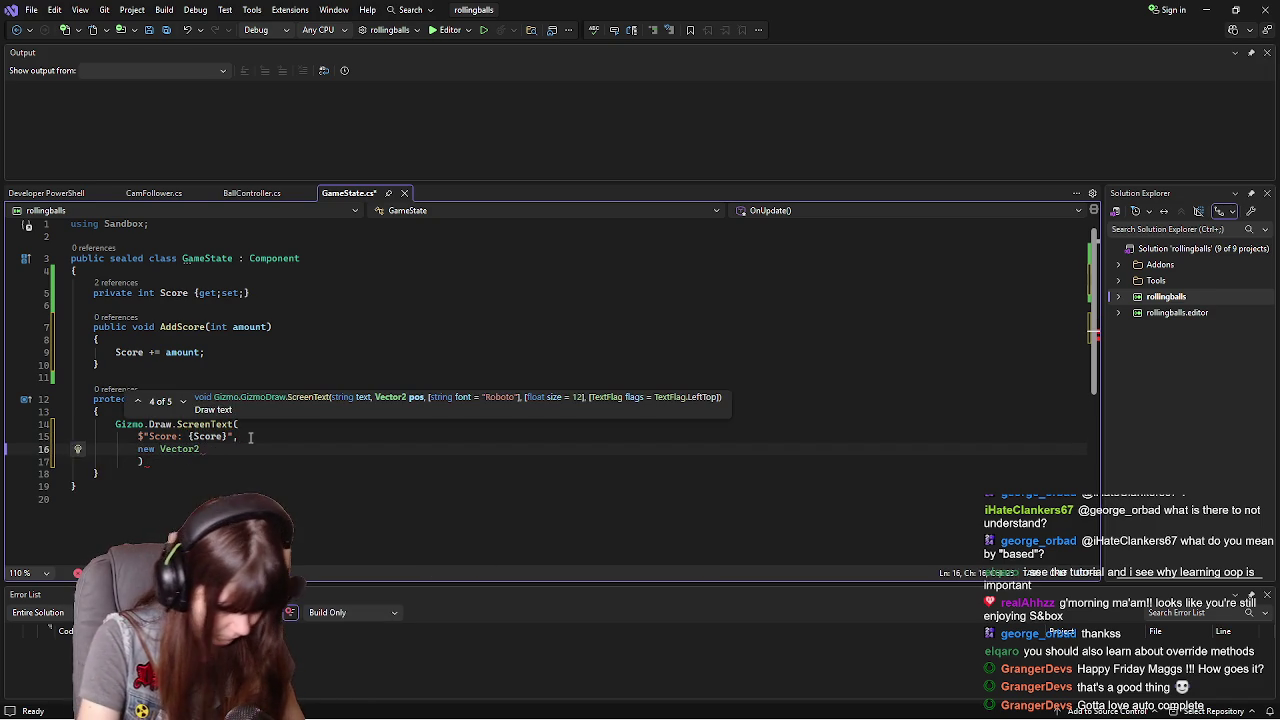
pyautogui.write('(10,10')
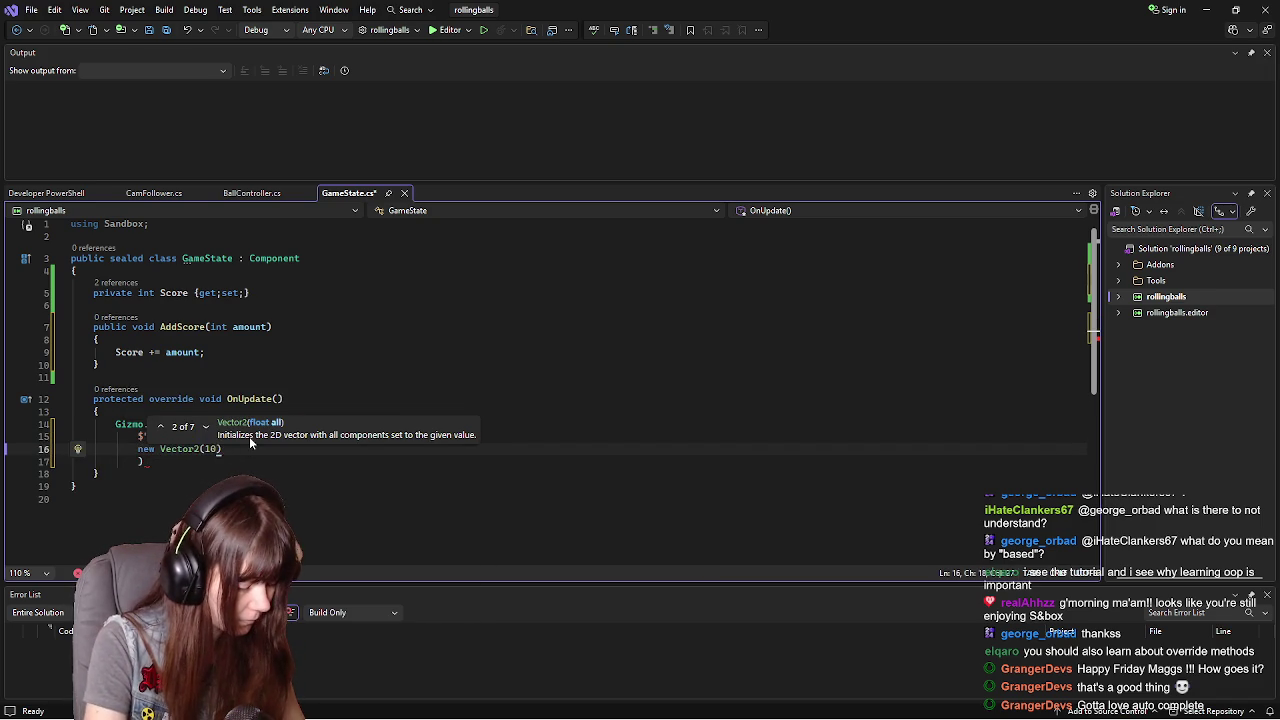
# - Close the call with );, dedent that line, and save GameState.cs
pyautogui.click(188, 460)
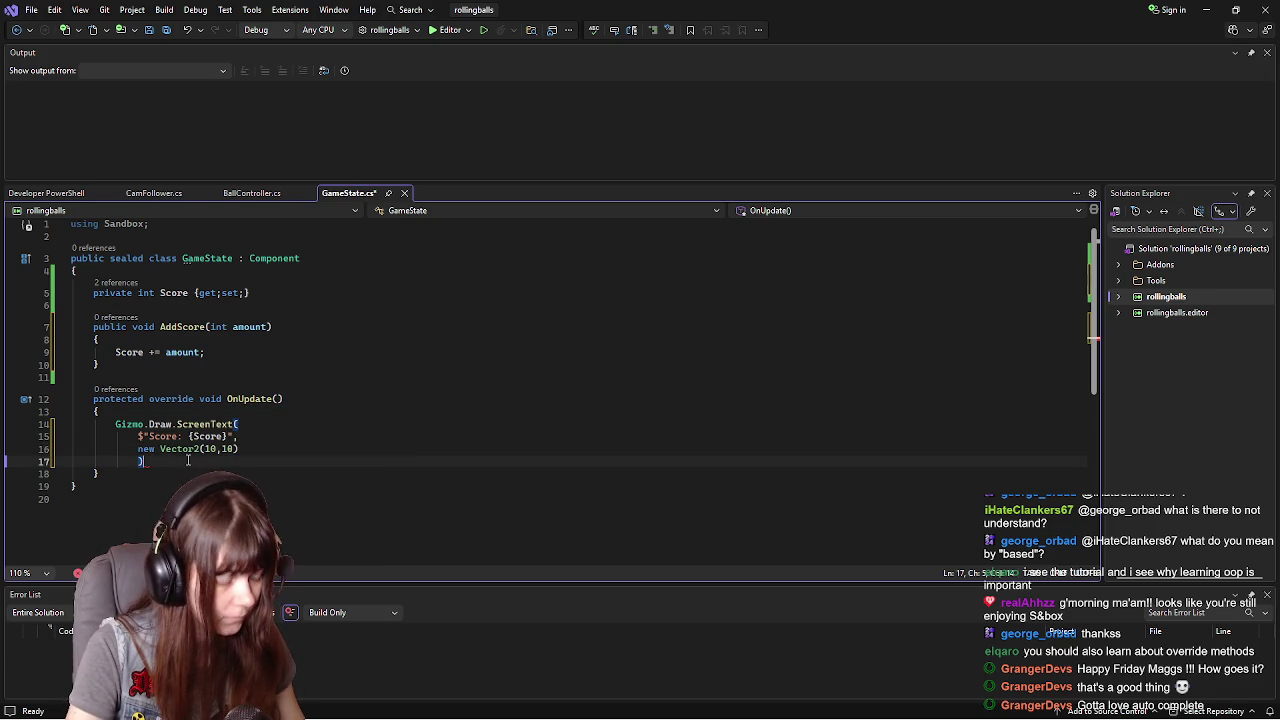
pyautogui.write(';')
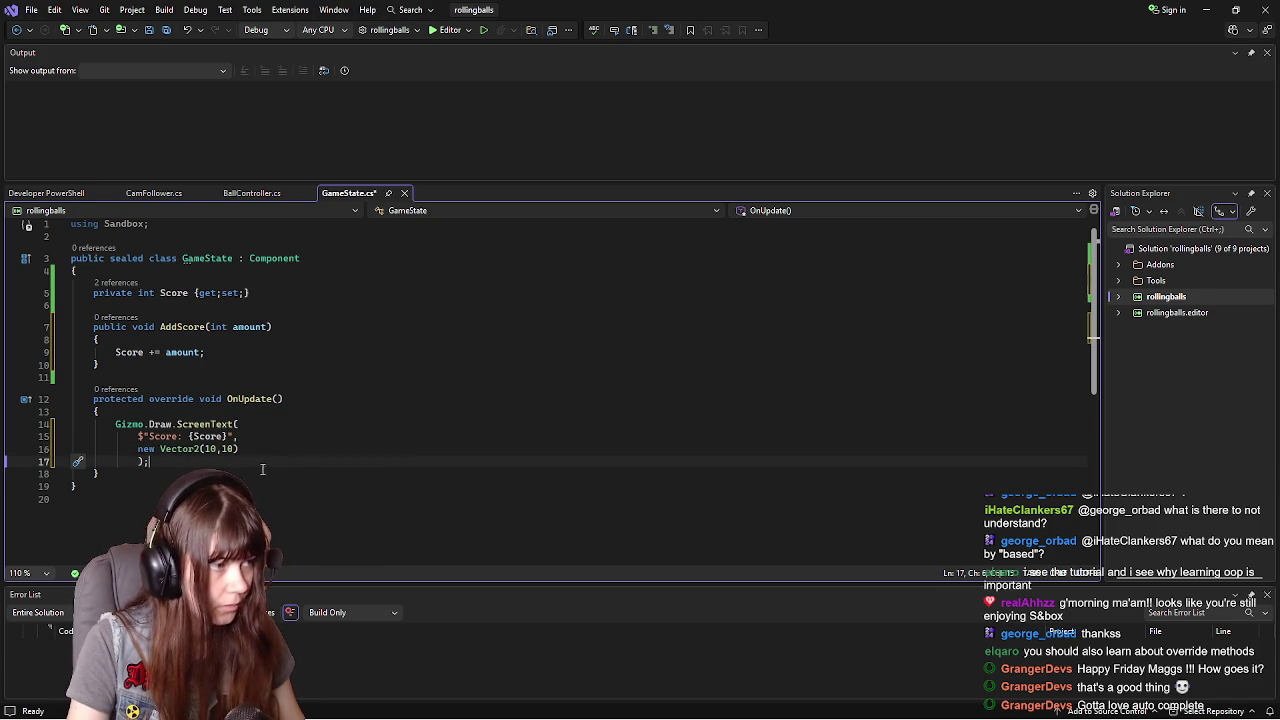
pyautogui.press('Home')
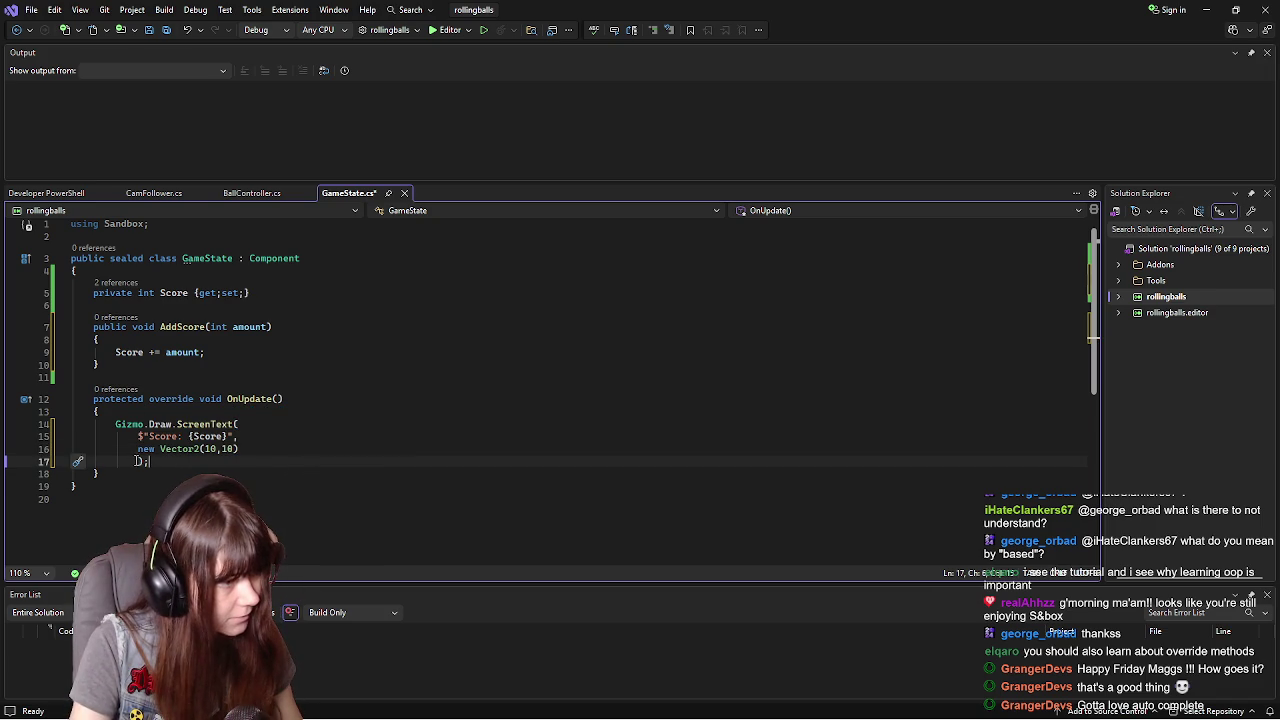
pyautogui.hotkey('shift', 'Tab')
pyautogui.hotkey('ctrl', 's')
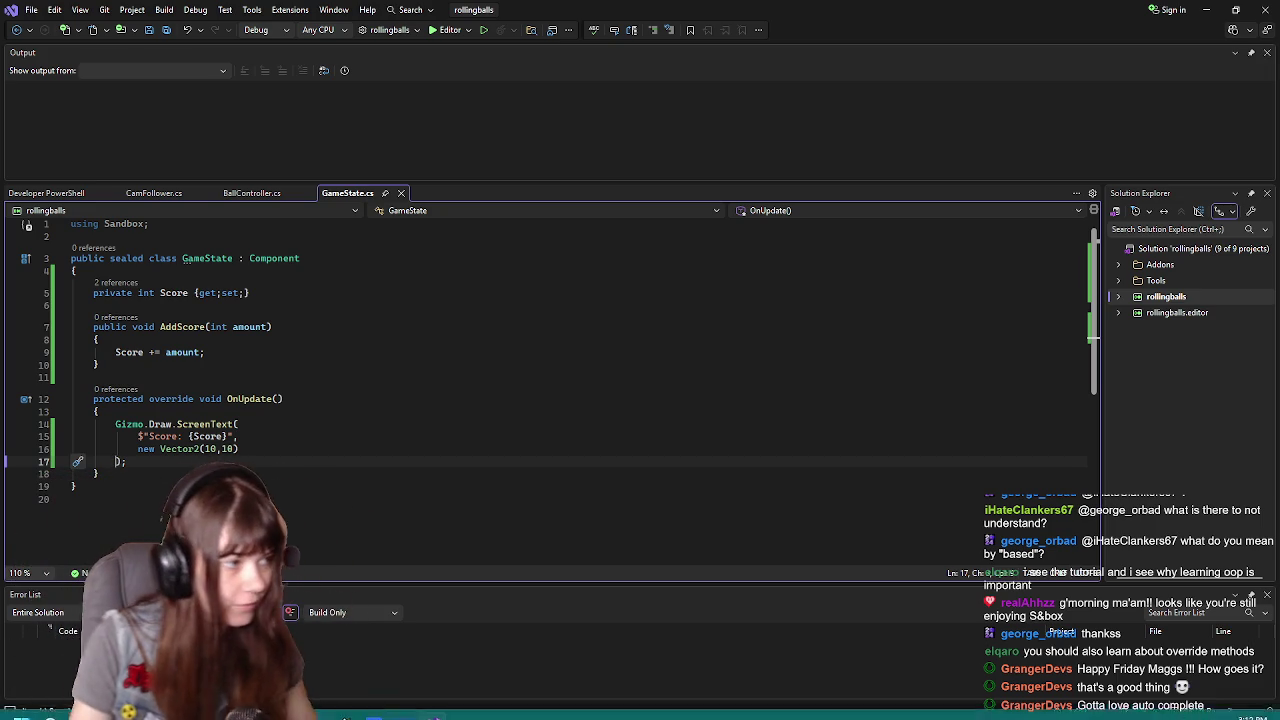
pyautogui.hotkey('alt', 'Tab')
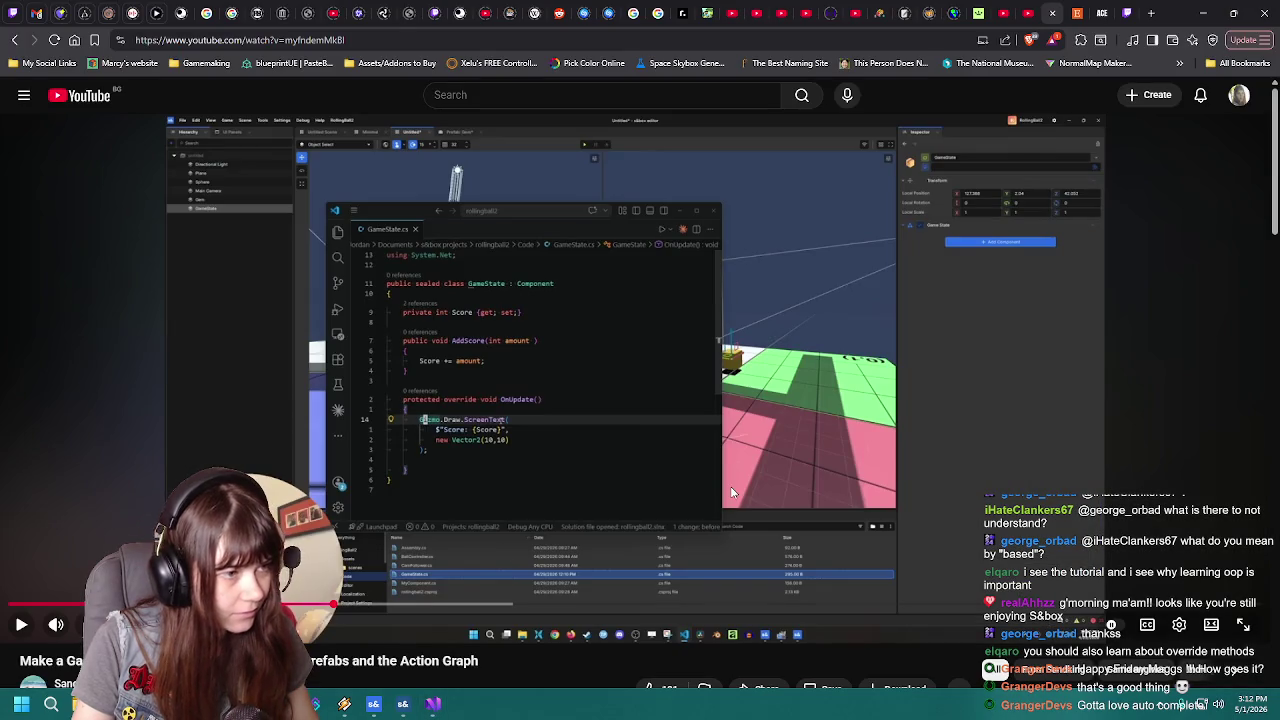
# - Play the tutorial to its game view with the balls, pause it, and return to Visual Studio
pyautogui.click(762, 467)
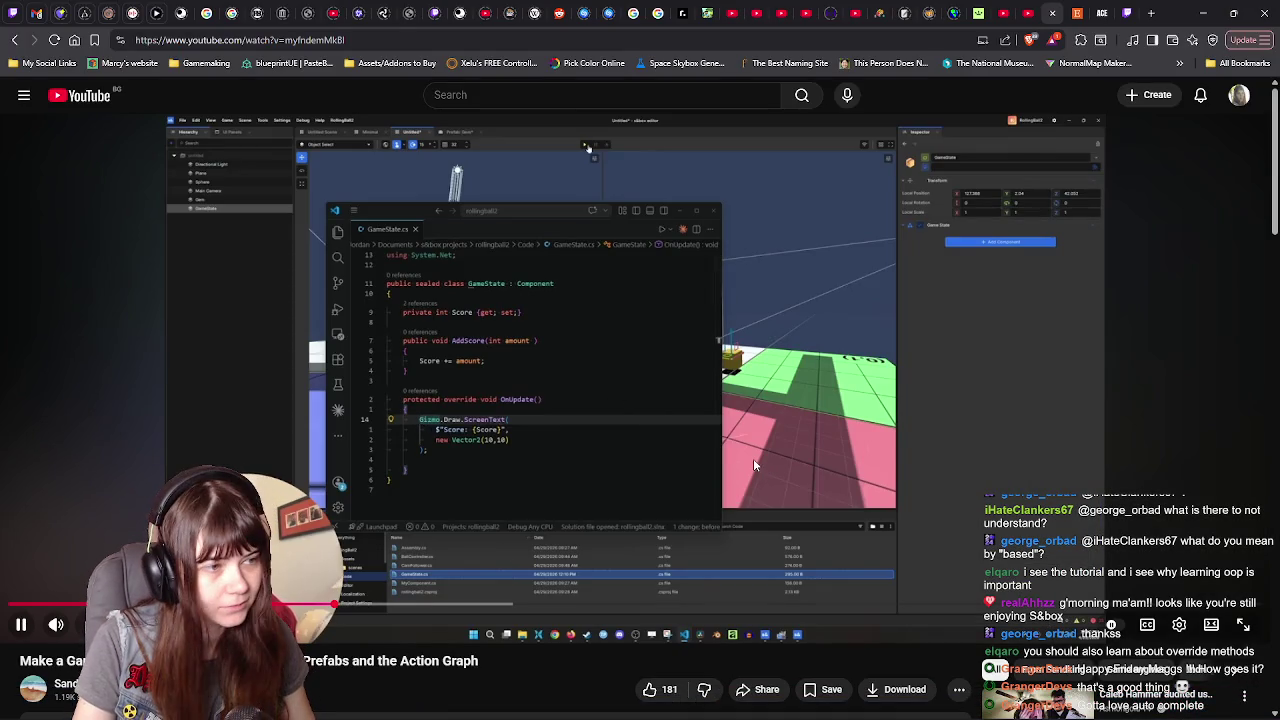
pyautogui.click(753, 458)
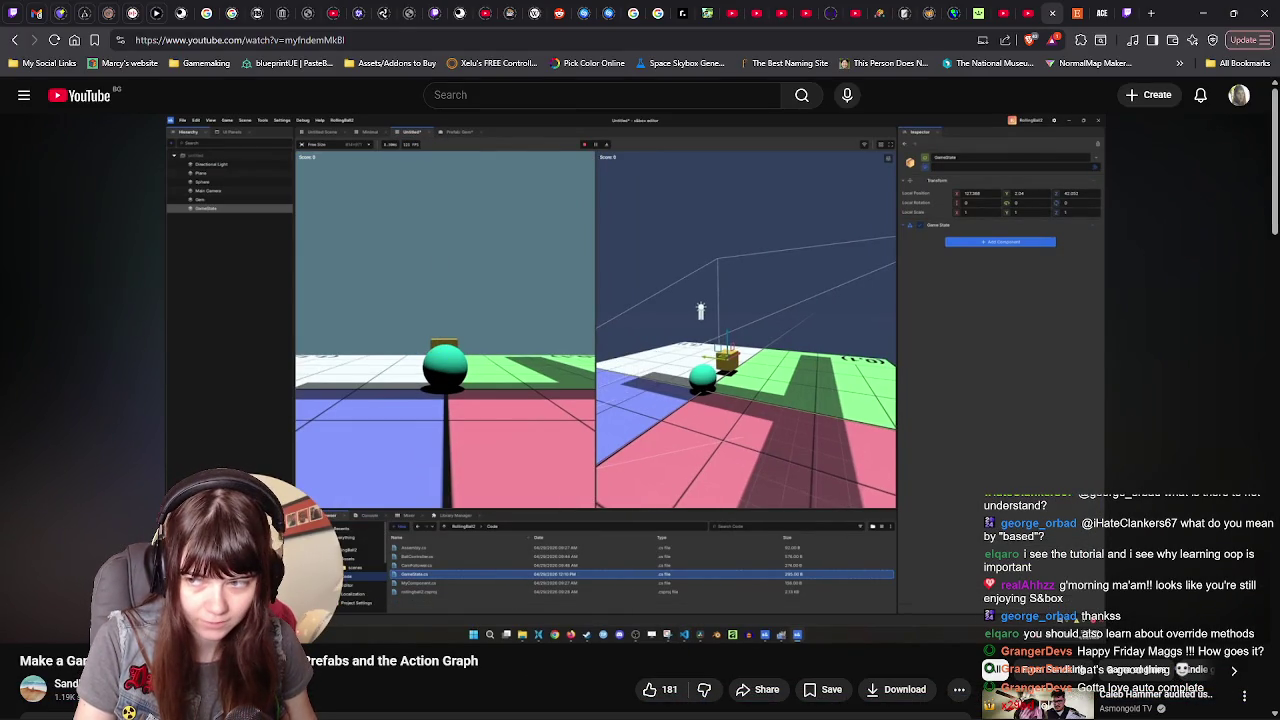
pyautogui.hotkey('alt', 'Tab')
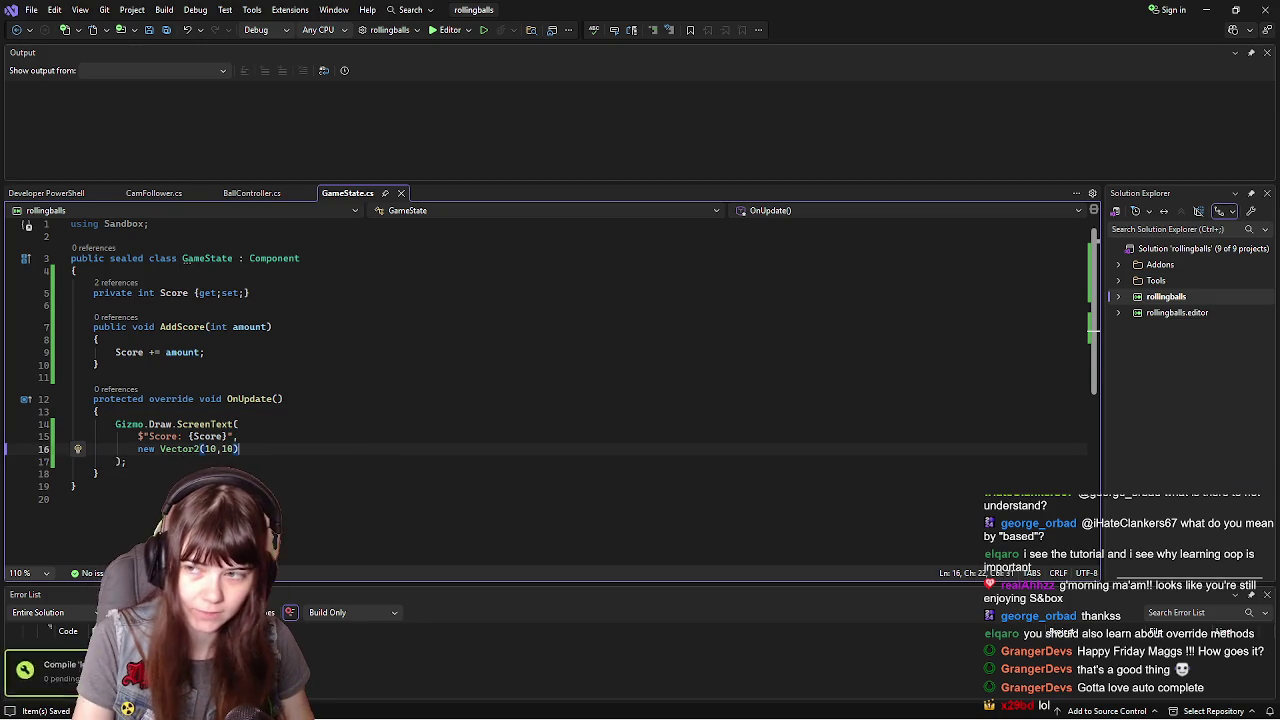
# - Bring up the paused s&box Prefabs and Action Graph tutorial and resume playing it
pyautogui.hotkey('alt', 'Tab')
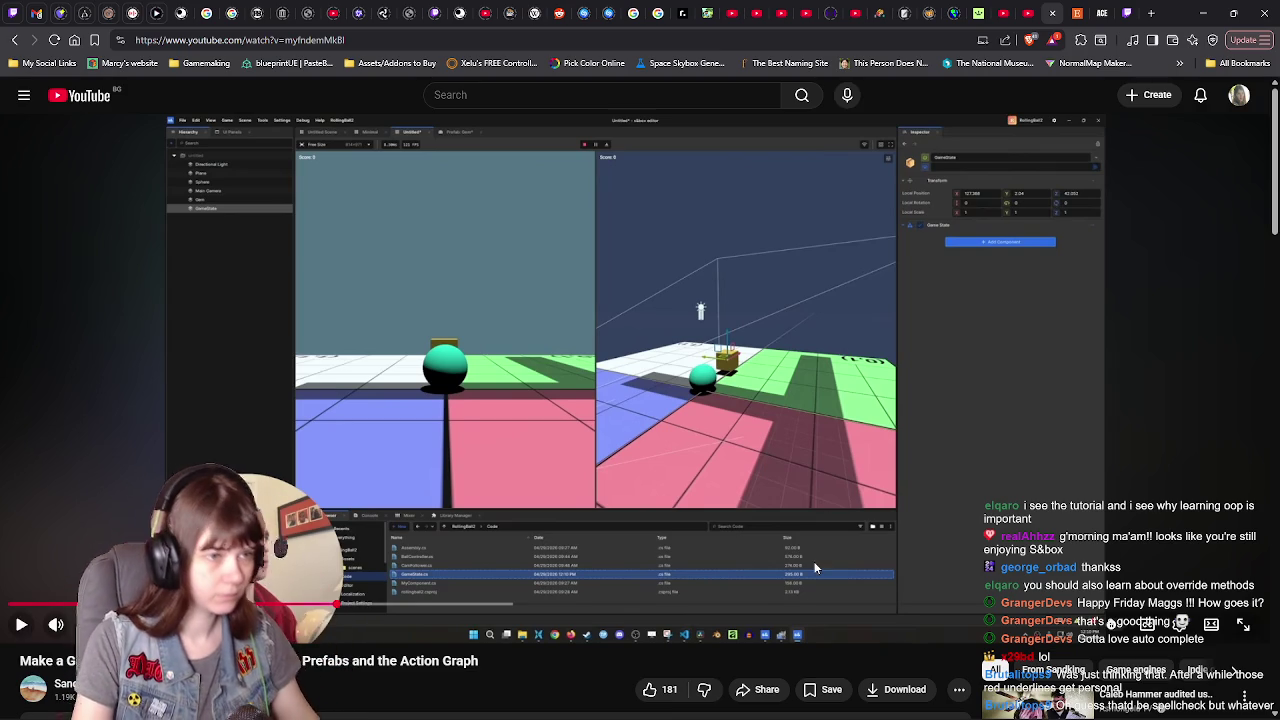
pyautogui.click(774, 474)
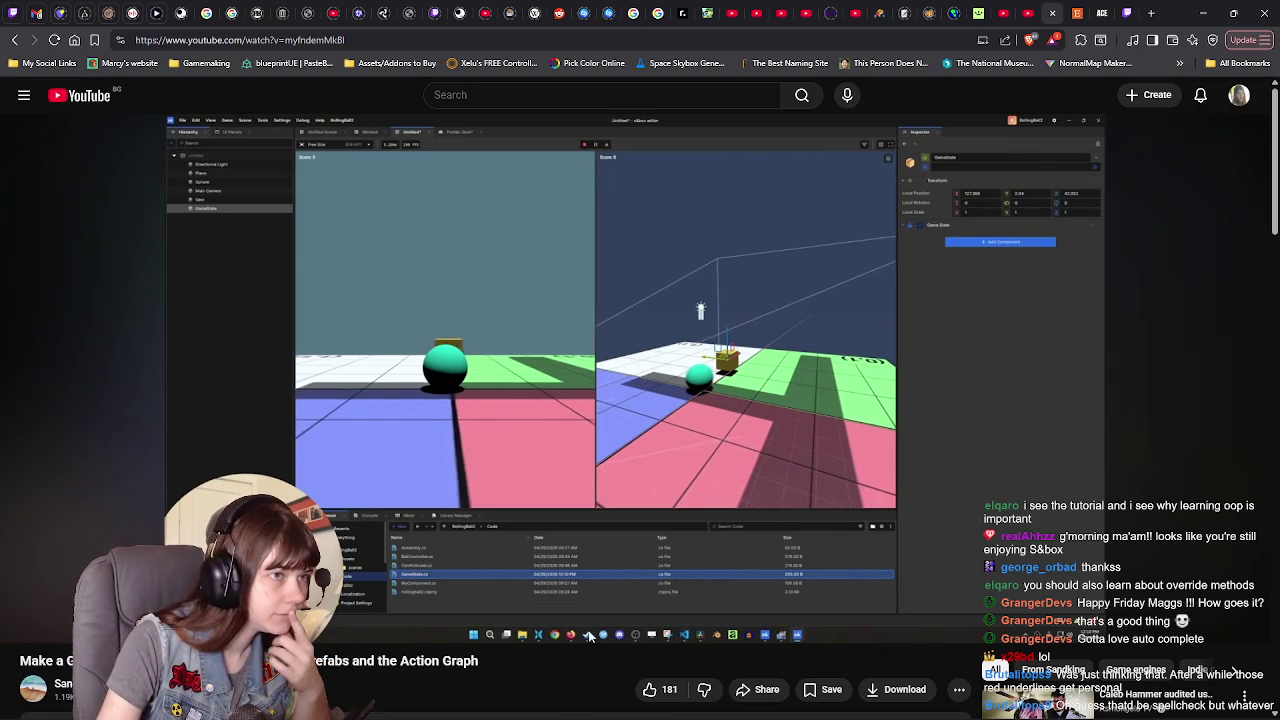
# - Pause the tutorial when its Action Graph window opens, resume it, then return to Visual Studio
pyautogui.moveTo(657, 514)
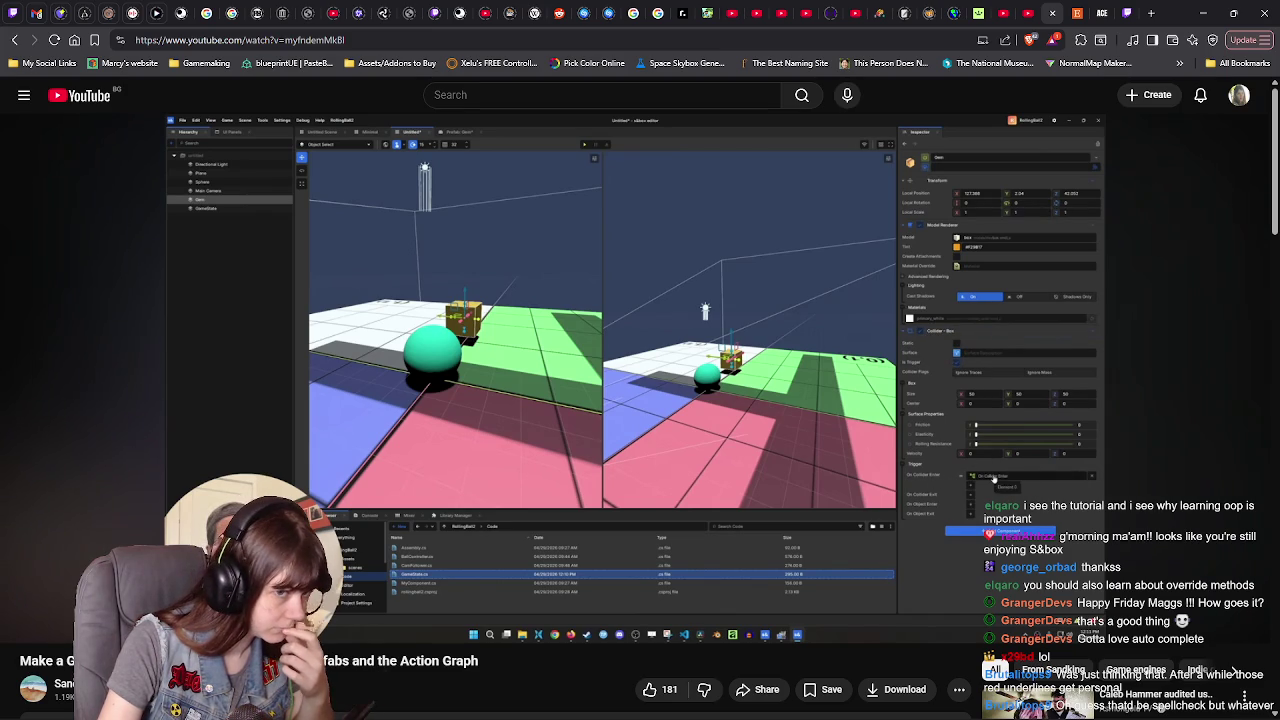
pyautogui.click(644, 508)
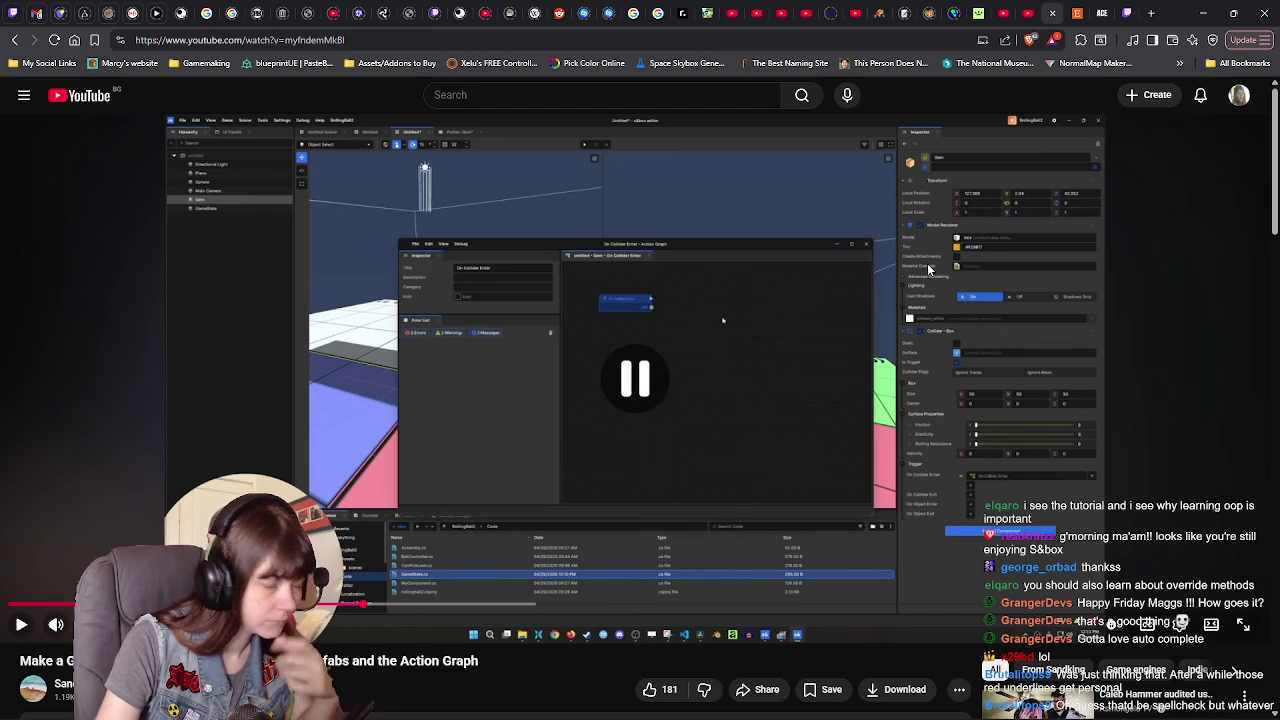
pyautogui.press('space')
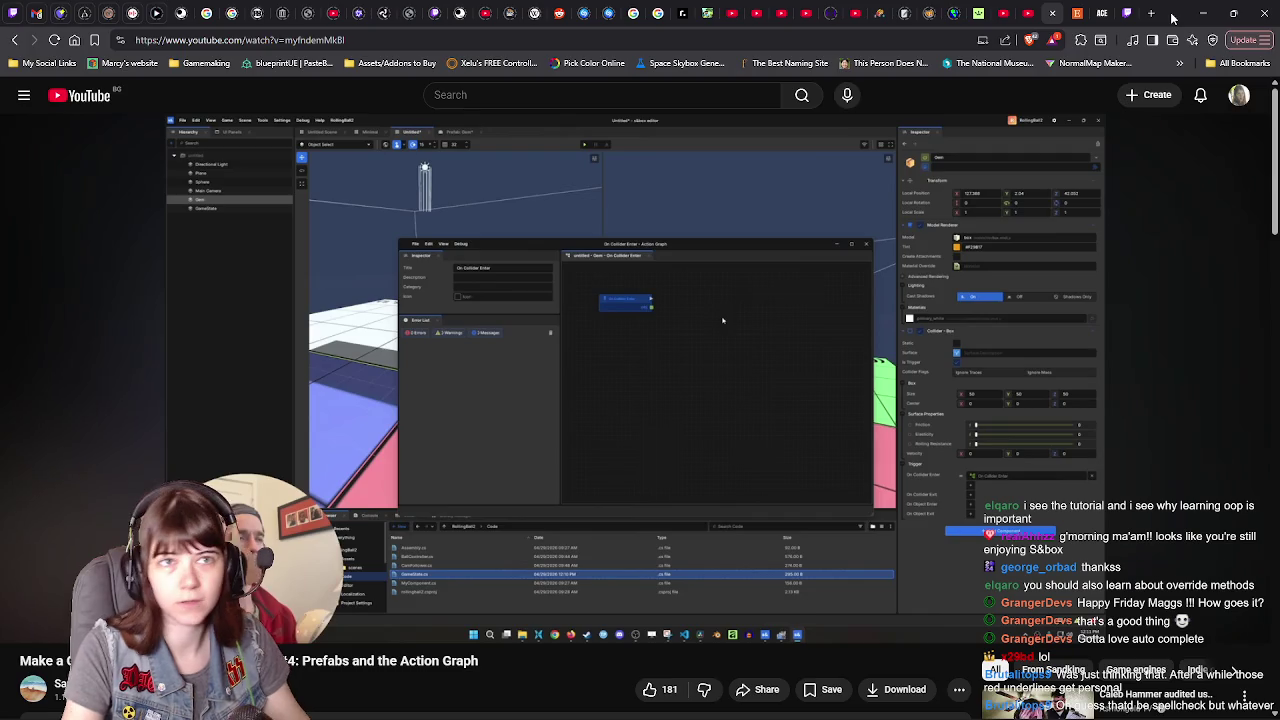
pyautogui.hotkey('alt', 'Tab')
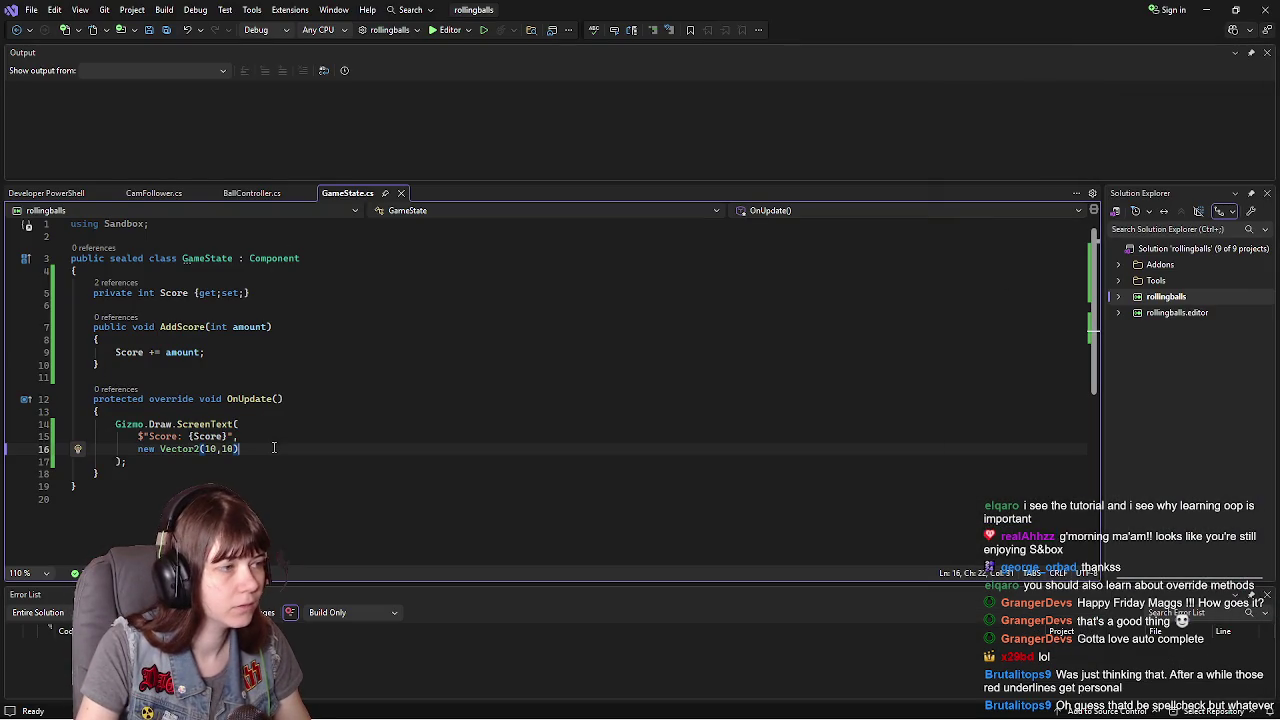
# - Save GameState.cs, test-run the Rollingball scene for the score display, then leave play mode
pyautogui.hotkey('ctrl', 's')
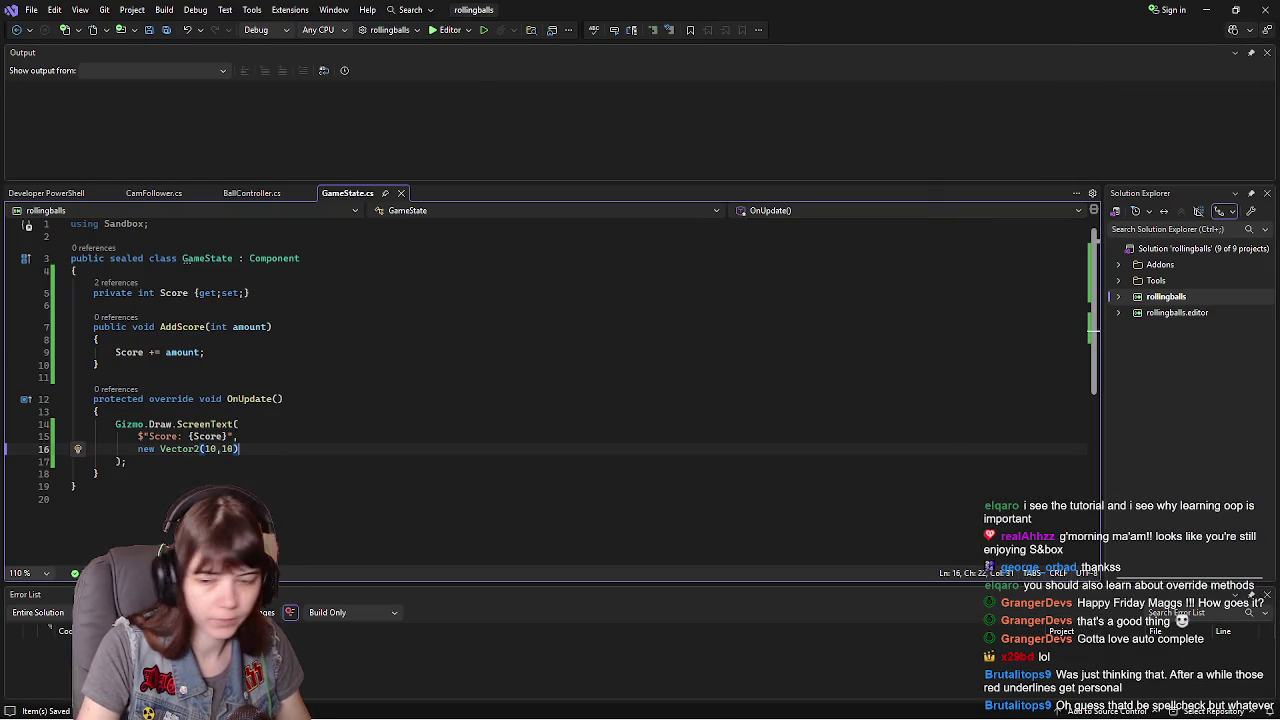
pyautogui.hotkey('alt', 'Tab')
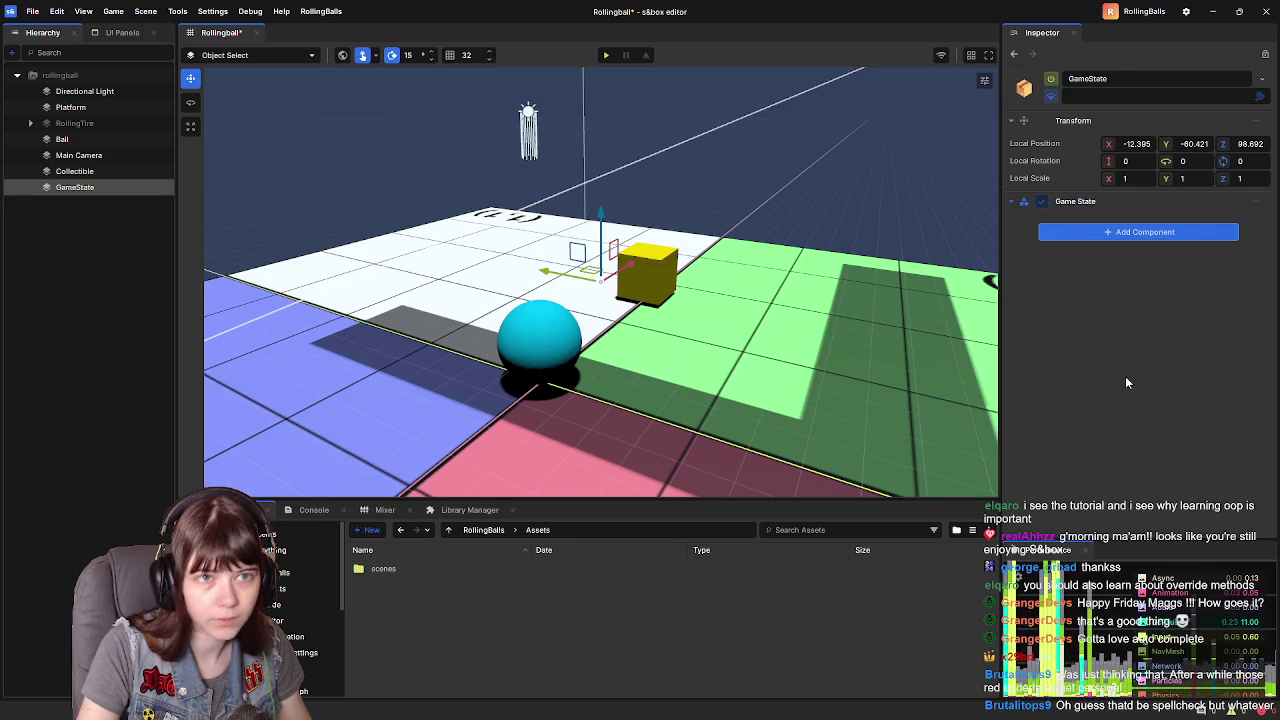
pyautogui.click(606, 56)
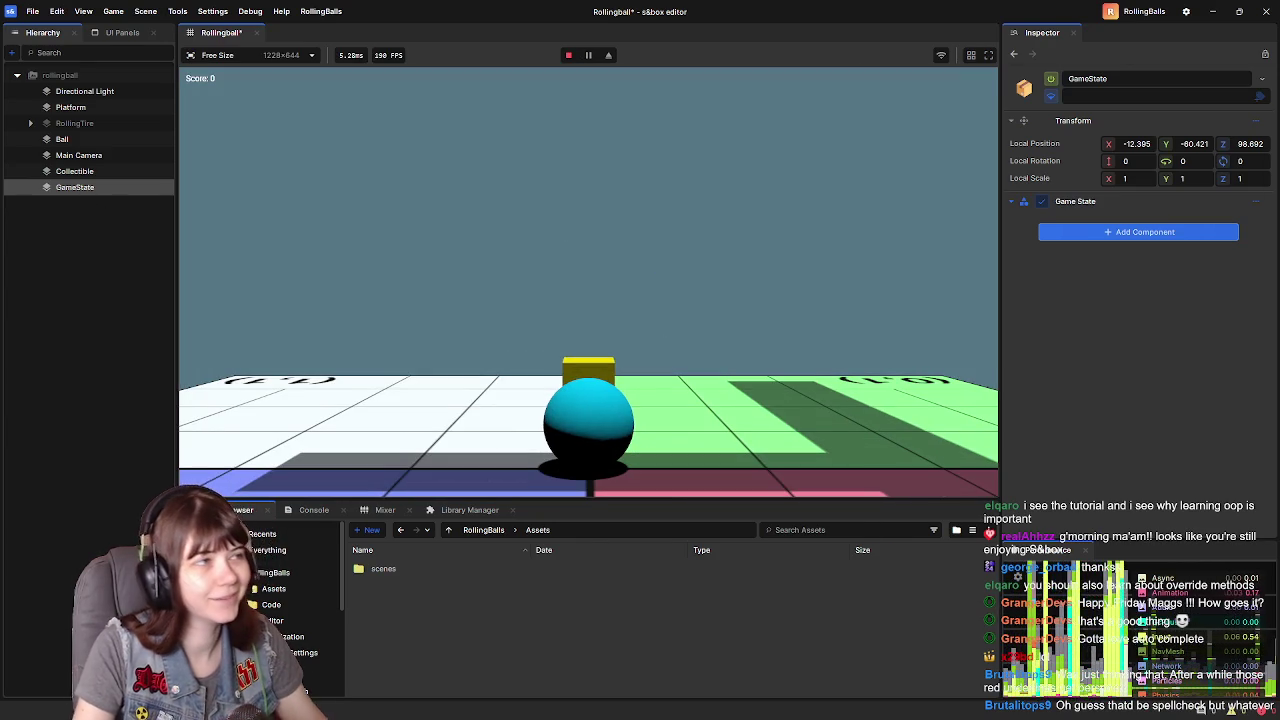
pyautogui.press('Escape')
pyautogui.click(306, 445)
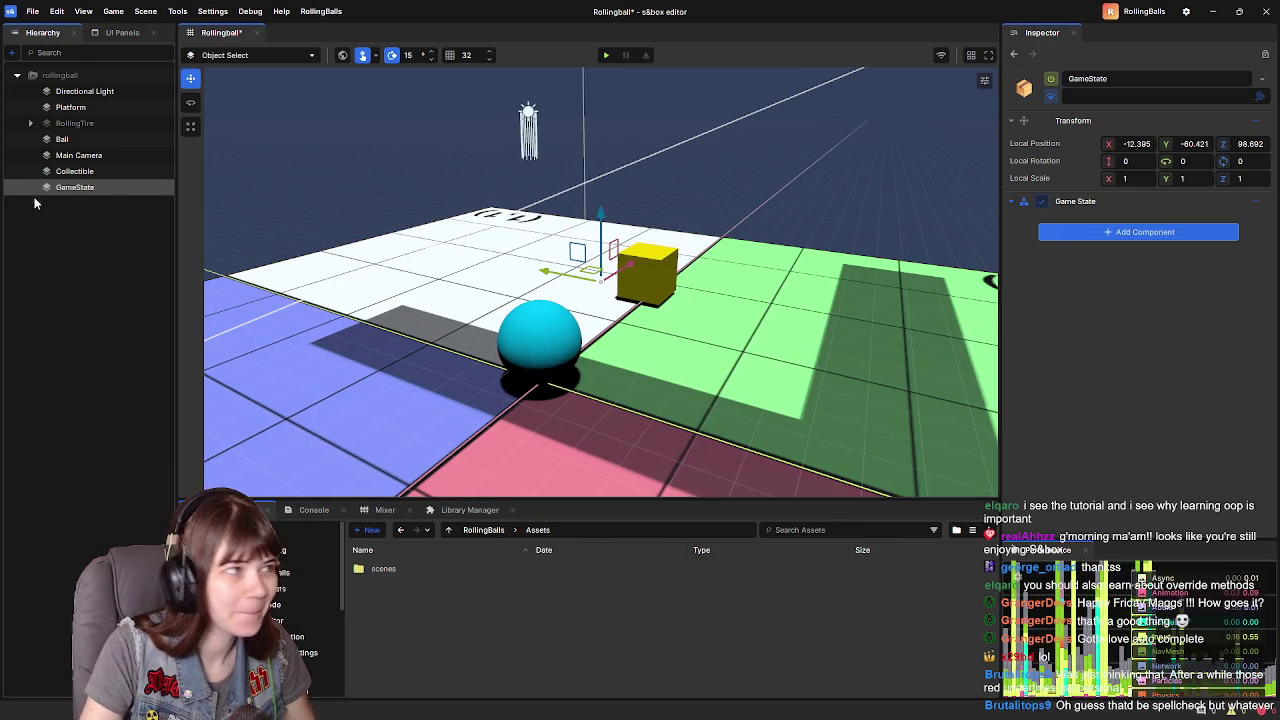
# - Select the Collectible cube and expand its Collider - Box settings in the Inspector
pyautogui.click(70, 171)
pyautogui.click(1013, 347)
pyautogui.scroll(-2, 1080, 400)
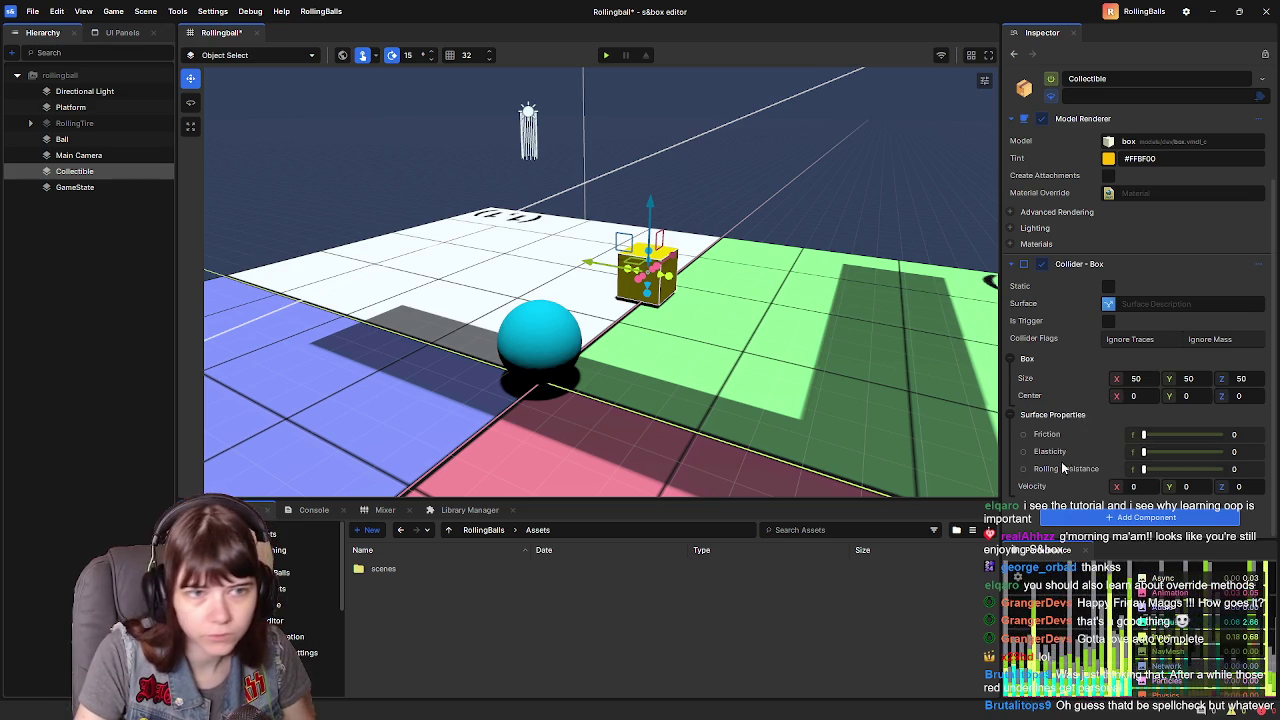
# - Make the Collectible's box collider a trigger and create an On Collider Enter action graph
pyautogui.click(1108, 322)
pyautogui.scroll(-2, 1110, 330)
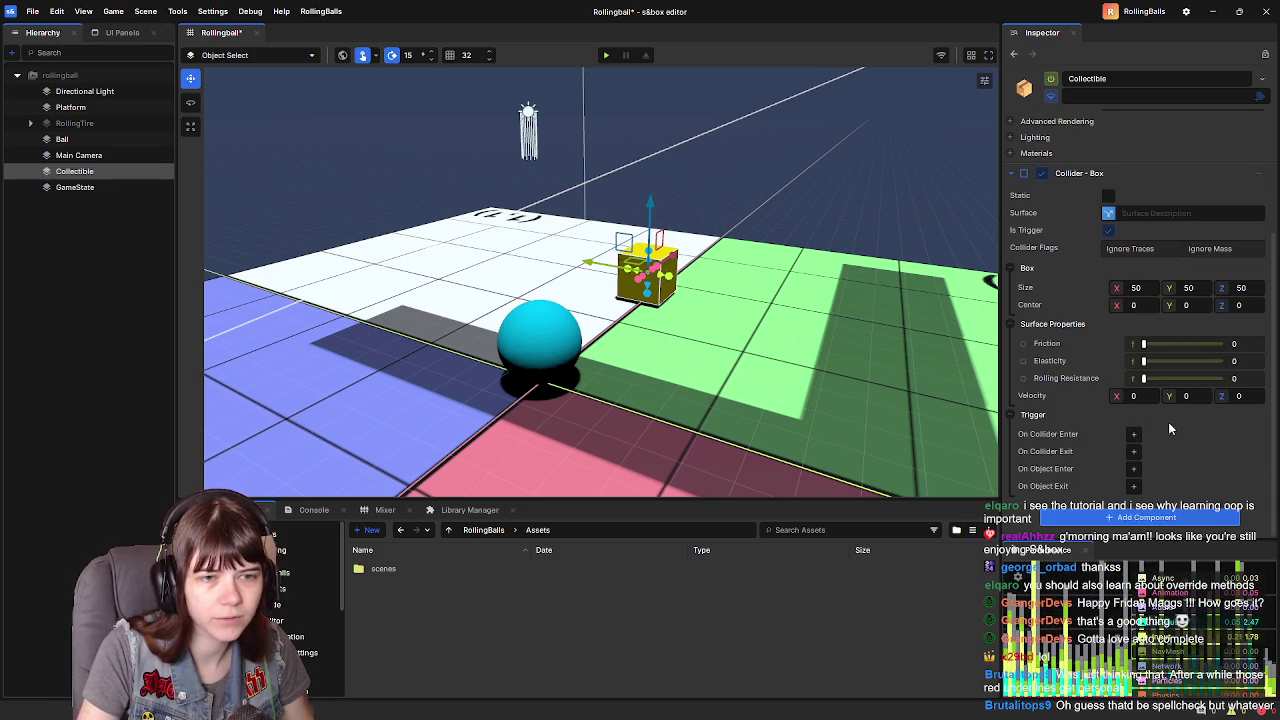
pyautogui.click(1133, 434)
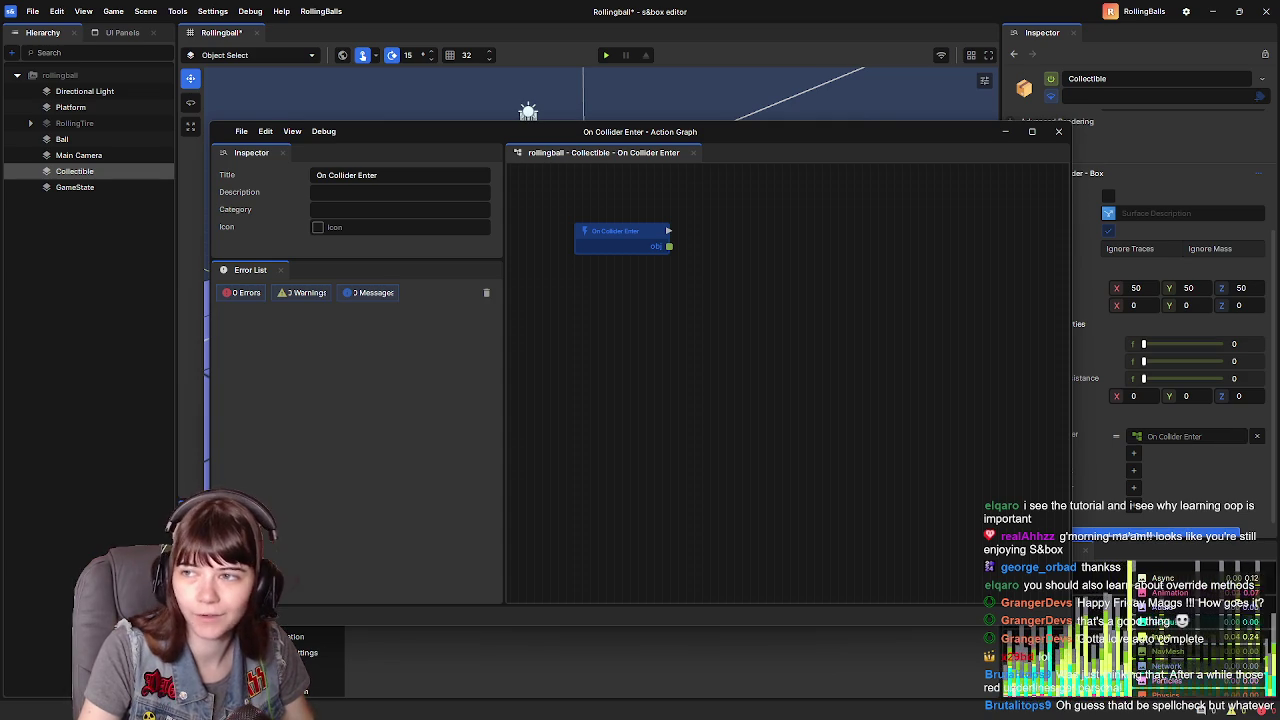
# - Watch a short stretch of the tutorial, then return to the Collectible's action graph canvas
pyautogui.hotkey('alt', 'Tab')
pyautogui.click(614, 404)
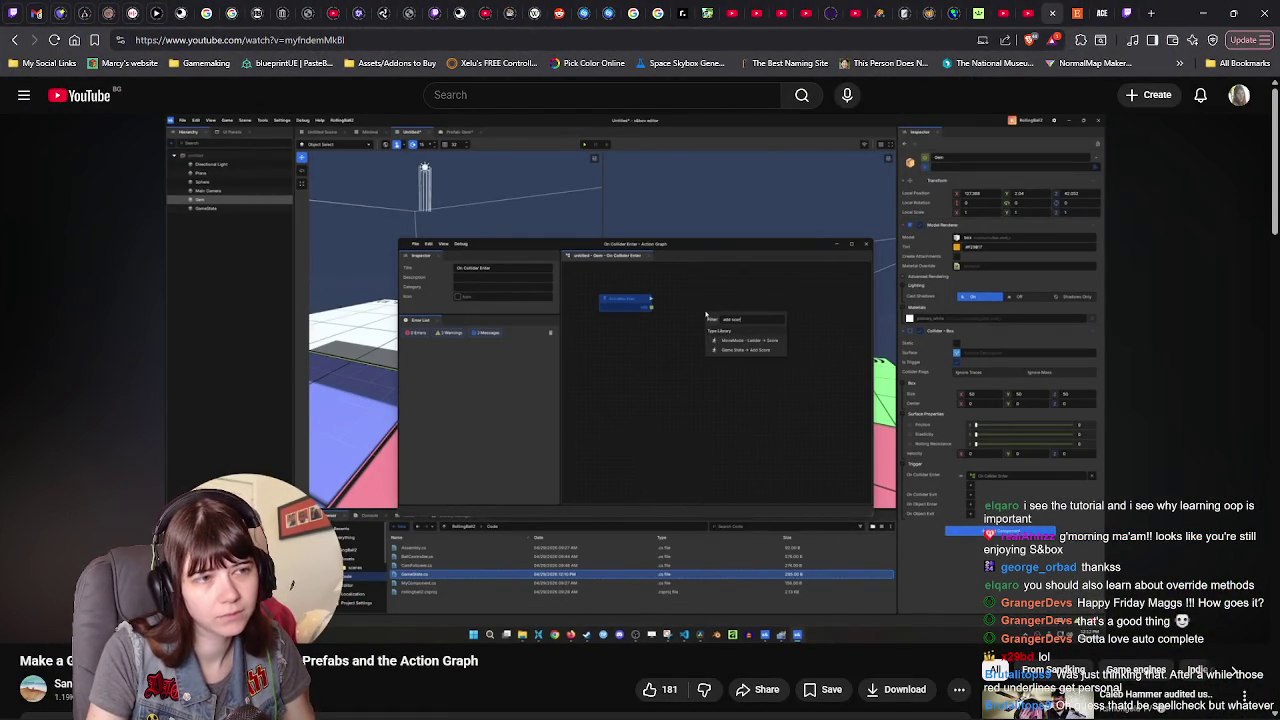
pyautogui.click(616, 404)
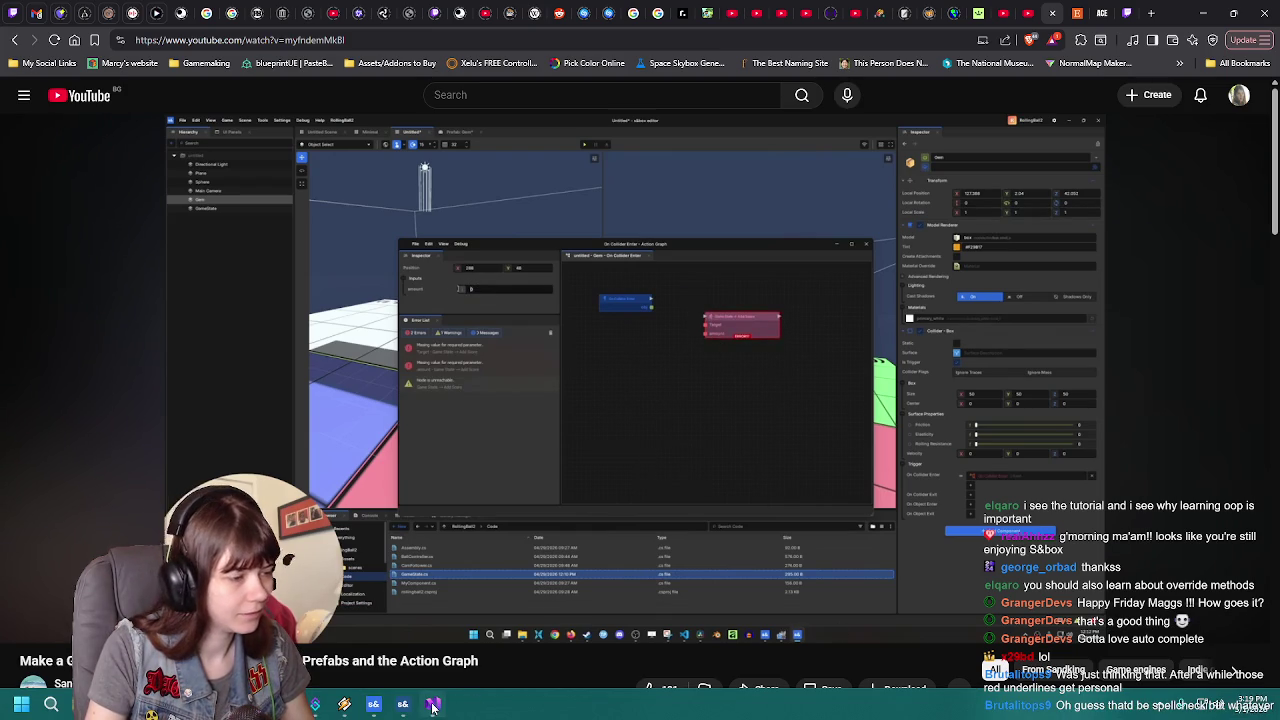
pyautogui.click(403, 704)
pyautogui.rightClick(713, 242)
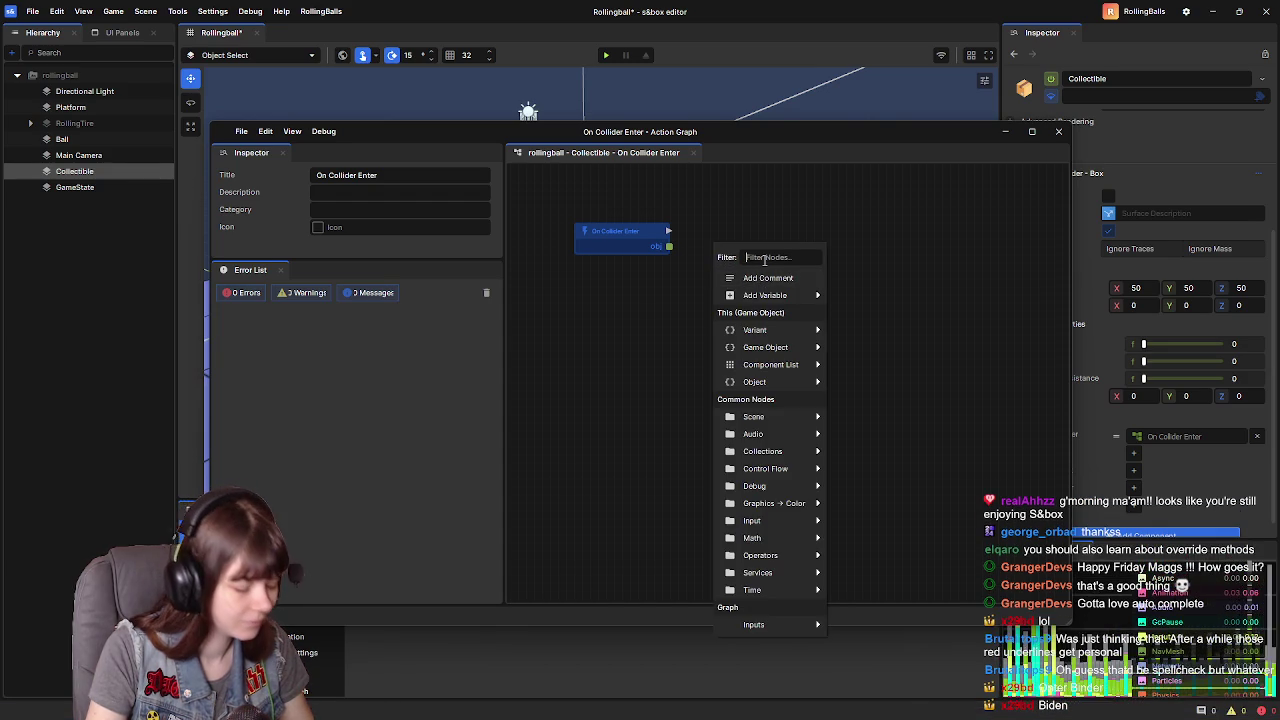
# - Add a Game State → Add Score node via 'add sc' and place it level with On Collider Enter
pyautogui.write('add sc')
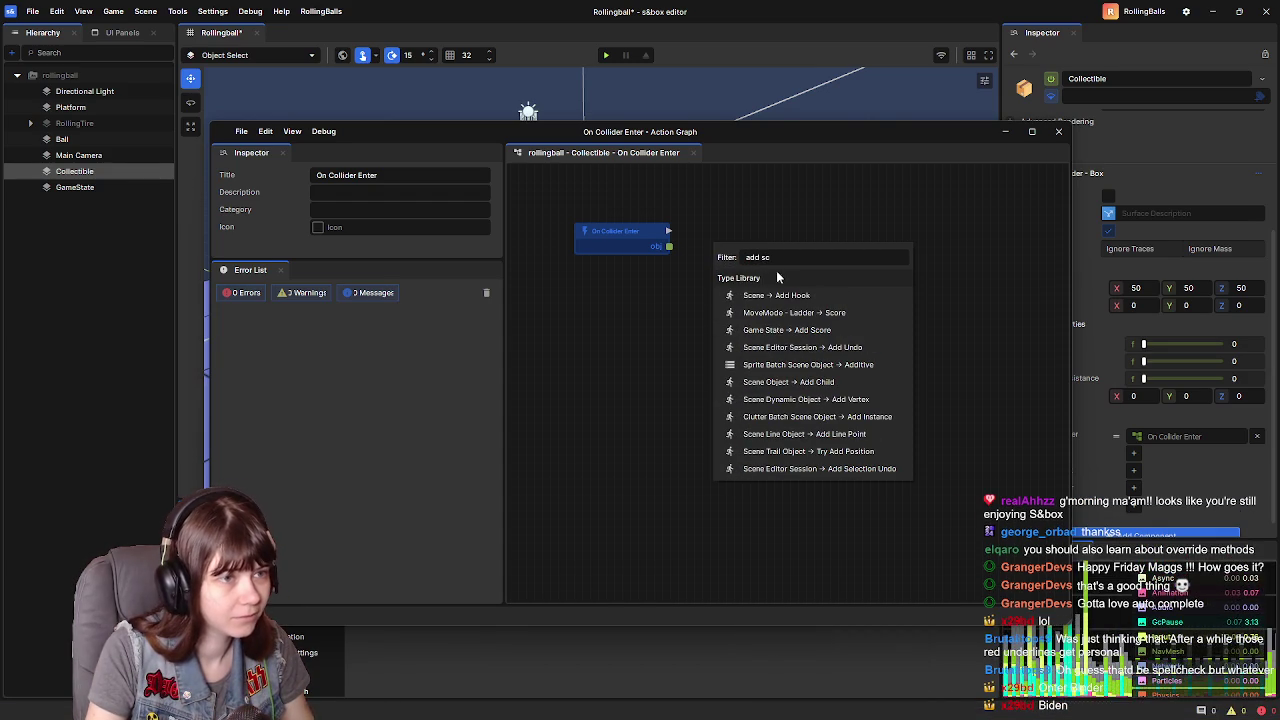
pyautogui.click(828, 330)
pyautogui.moveTo(766, 281); pyautogui.dragTo(794, 246)
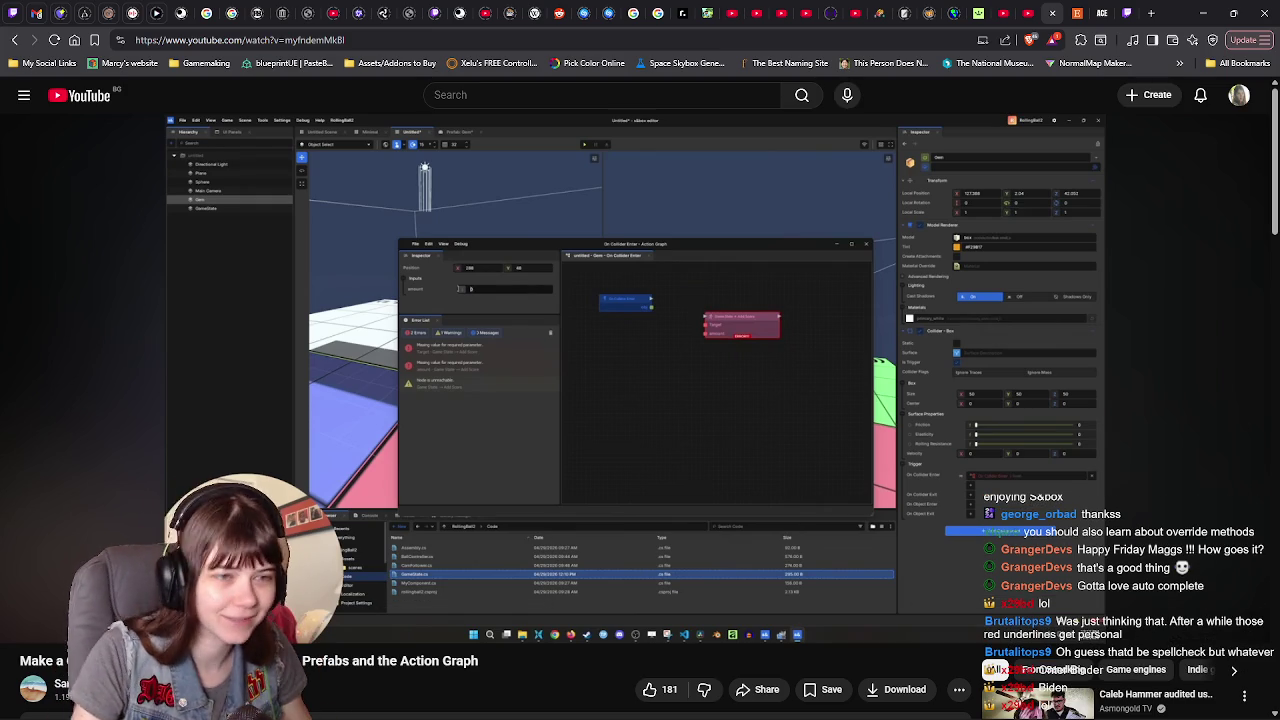
# - Pause, resume, and pause the tutorial where it wires On Collider Enter into Add Score
pyautogui.click(1047, 400)
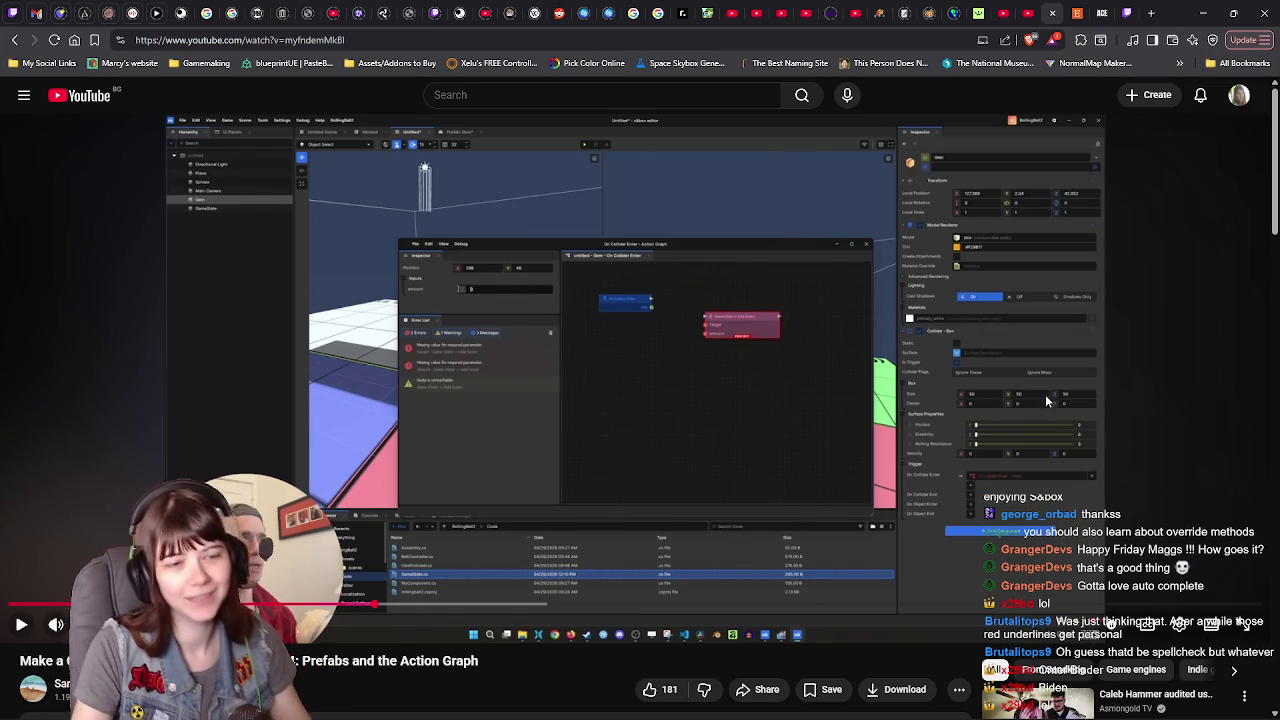
pyautogui.click(1148, 357)
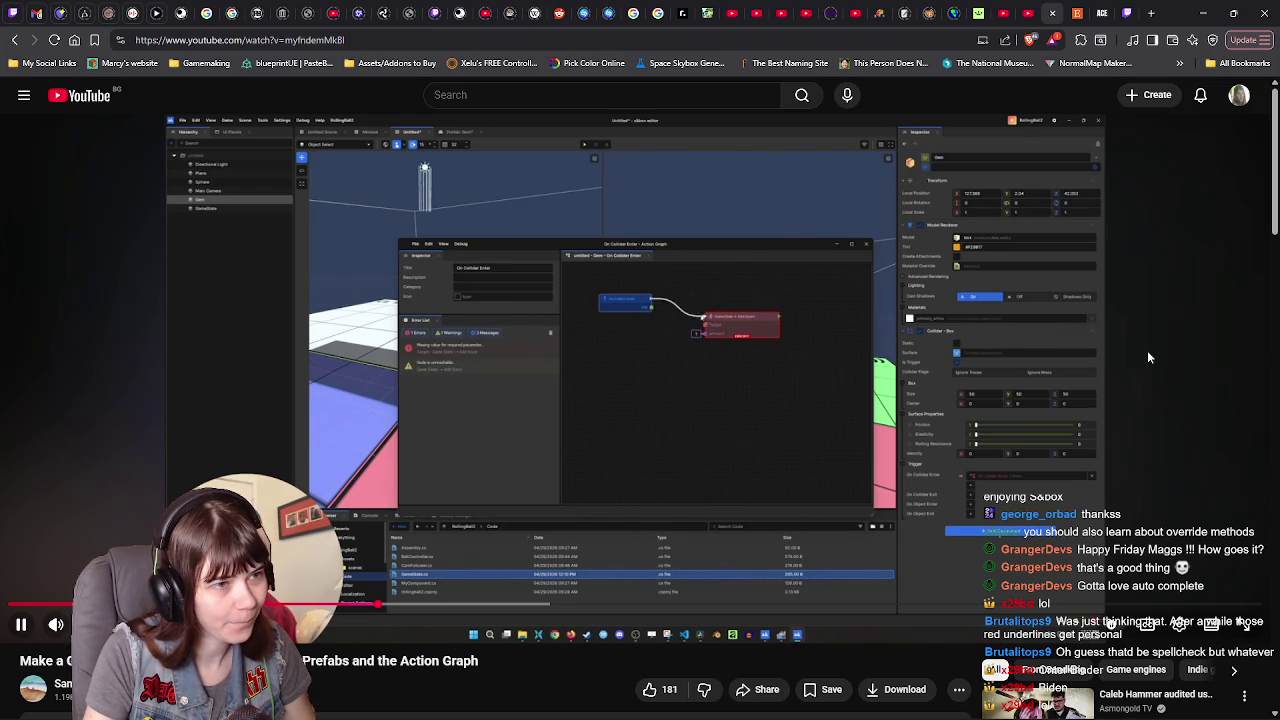
pyautogui.click(1146, 350)
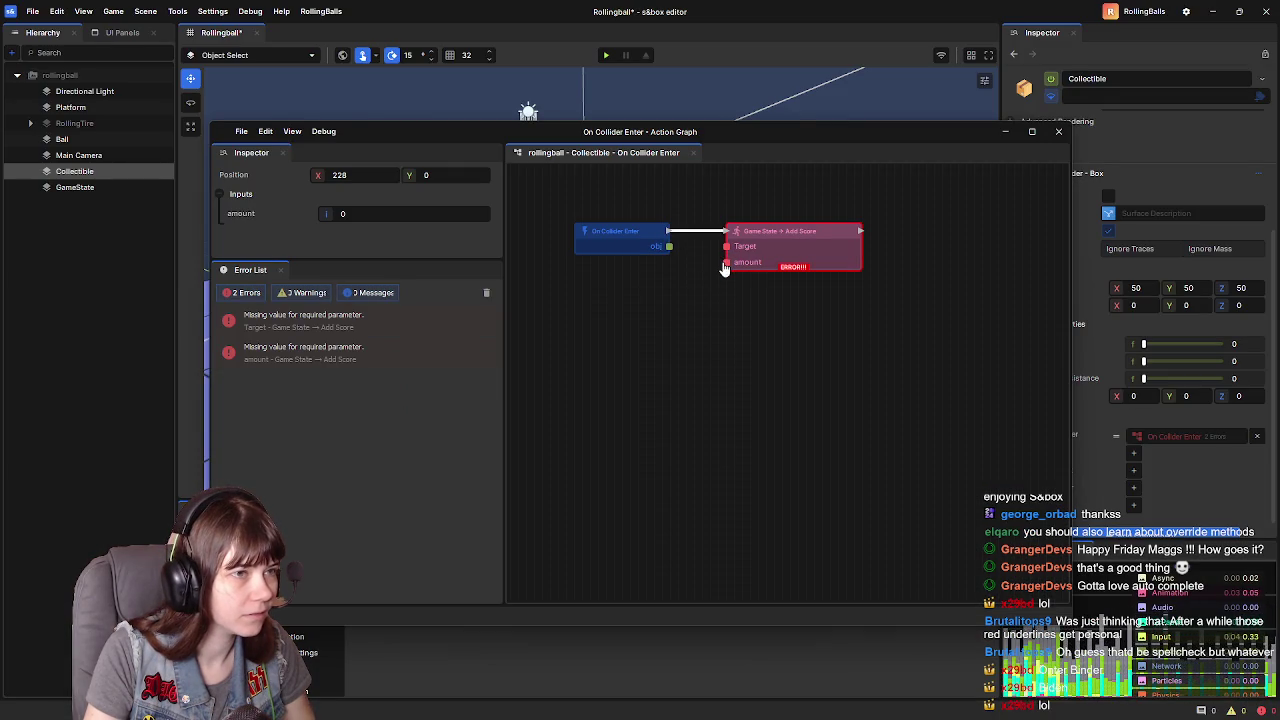
# - Set the Add Score node's amount to 1, then resume the tutorial video
pyautogui.click(350, 213)
pyautogui.write('1')
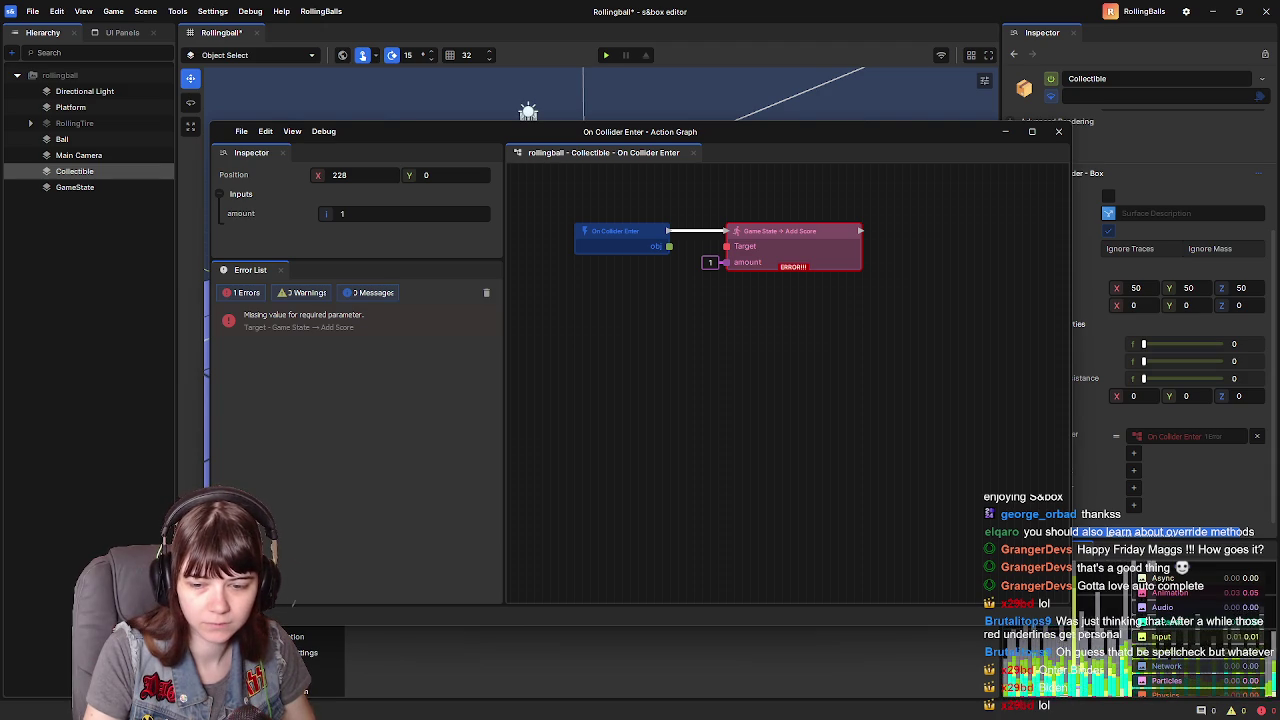
pyautogui.hotkey('alt', 'Tab')
pyautogui.click(1098, 475)
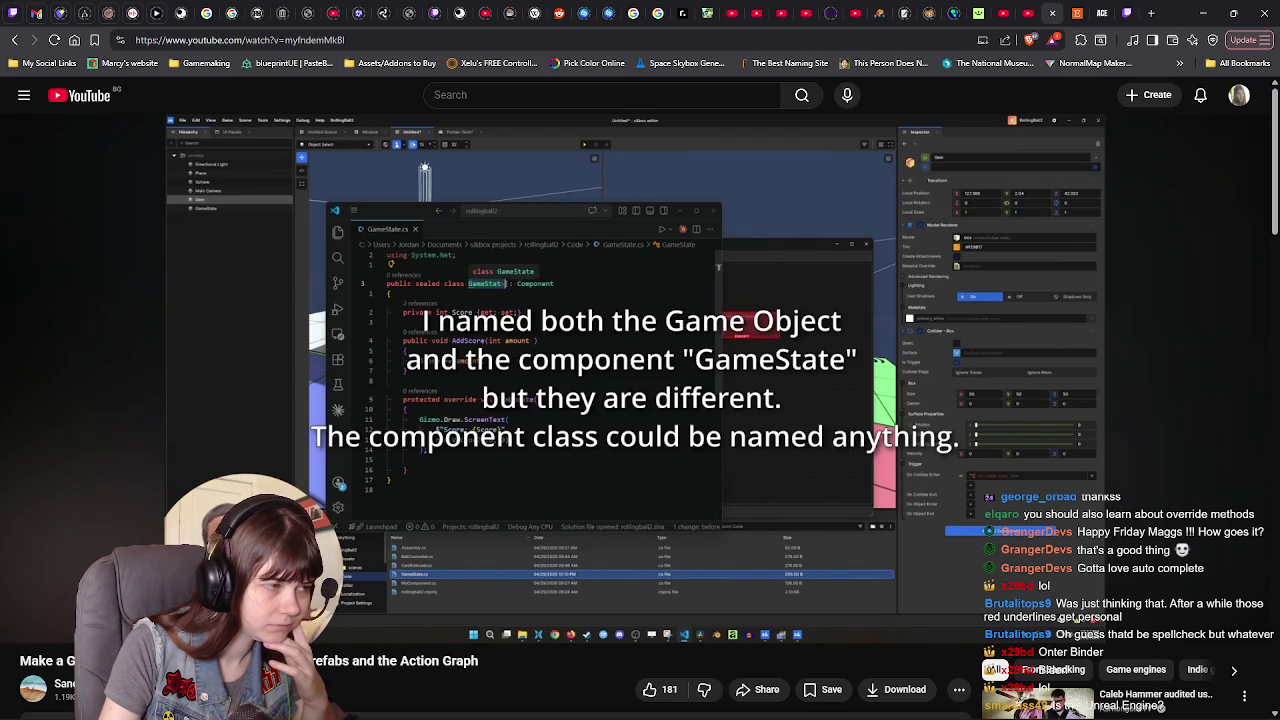
# - Pause and resume the tutorial as it supplies GameState to Target, then make it fullscreen
pyautogui.click(1120, 406)
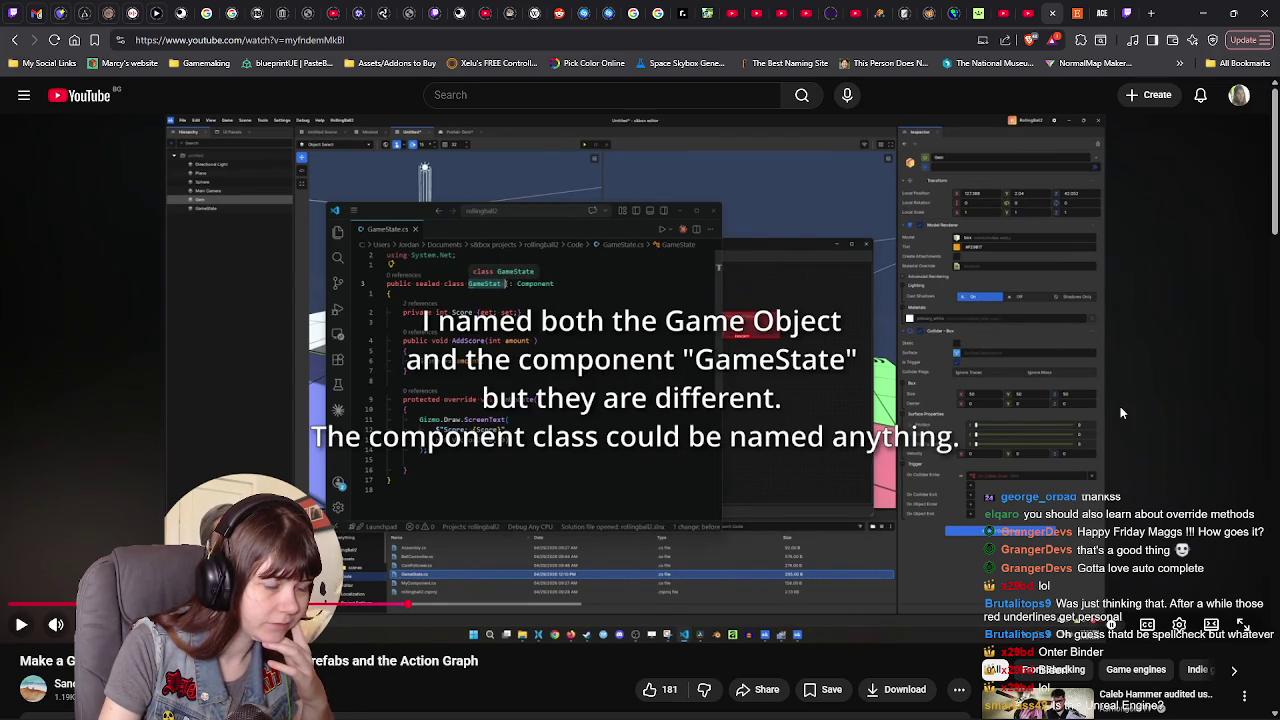
pyautogui.click(1120, 406)
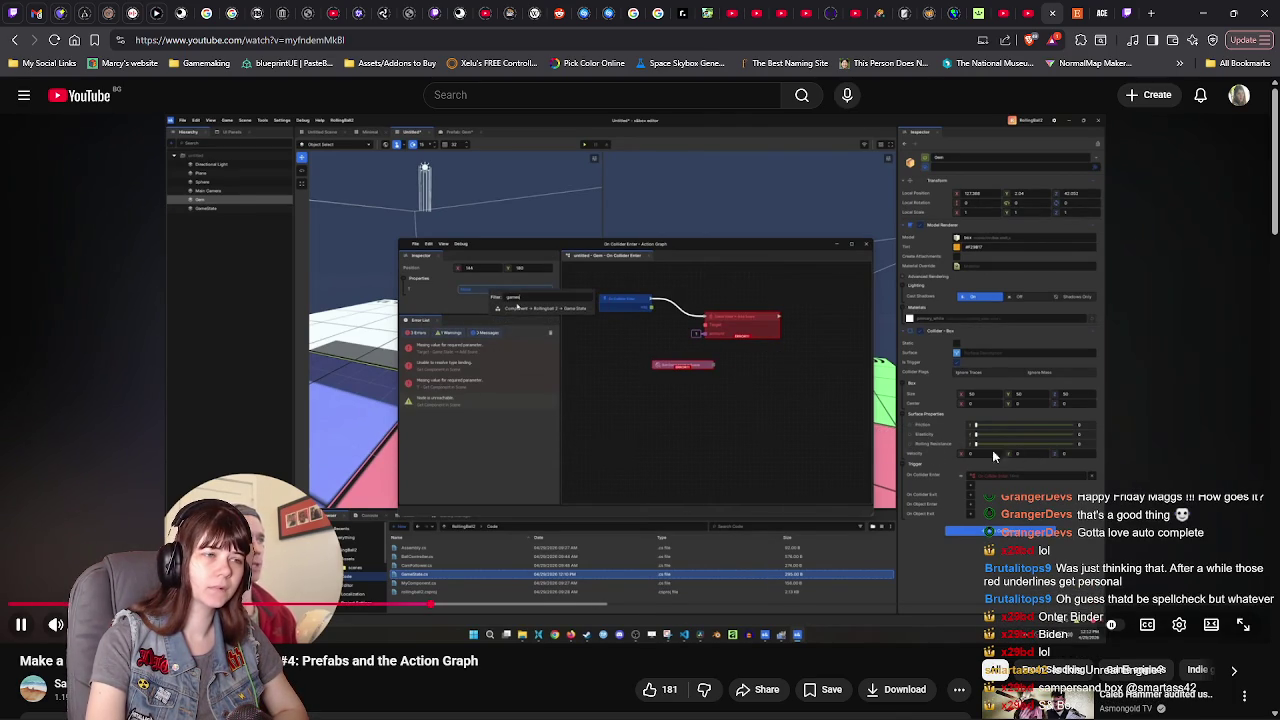
pyautogui.click(842, 449)
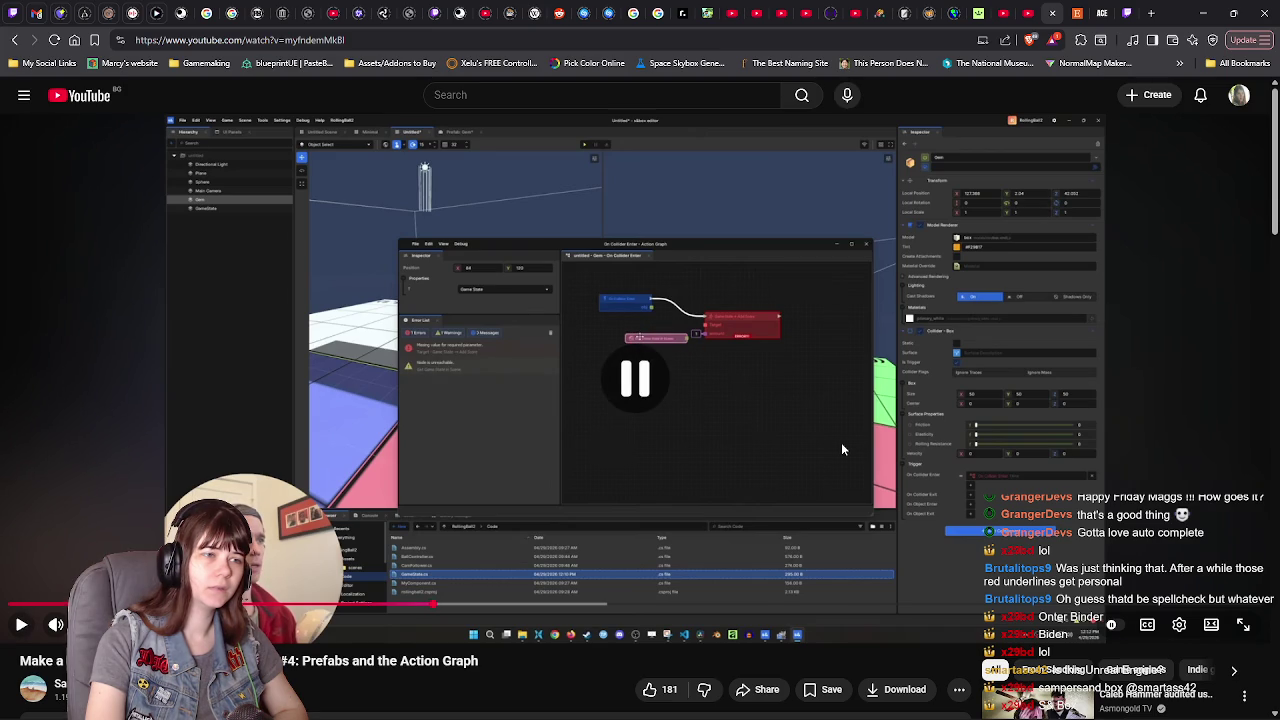
pyautogui.doubleClick(1044, 186)
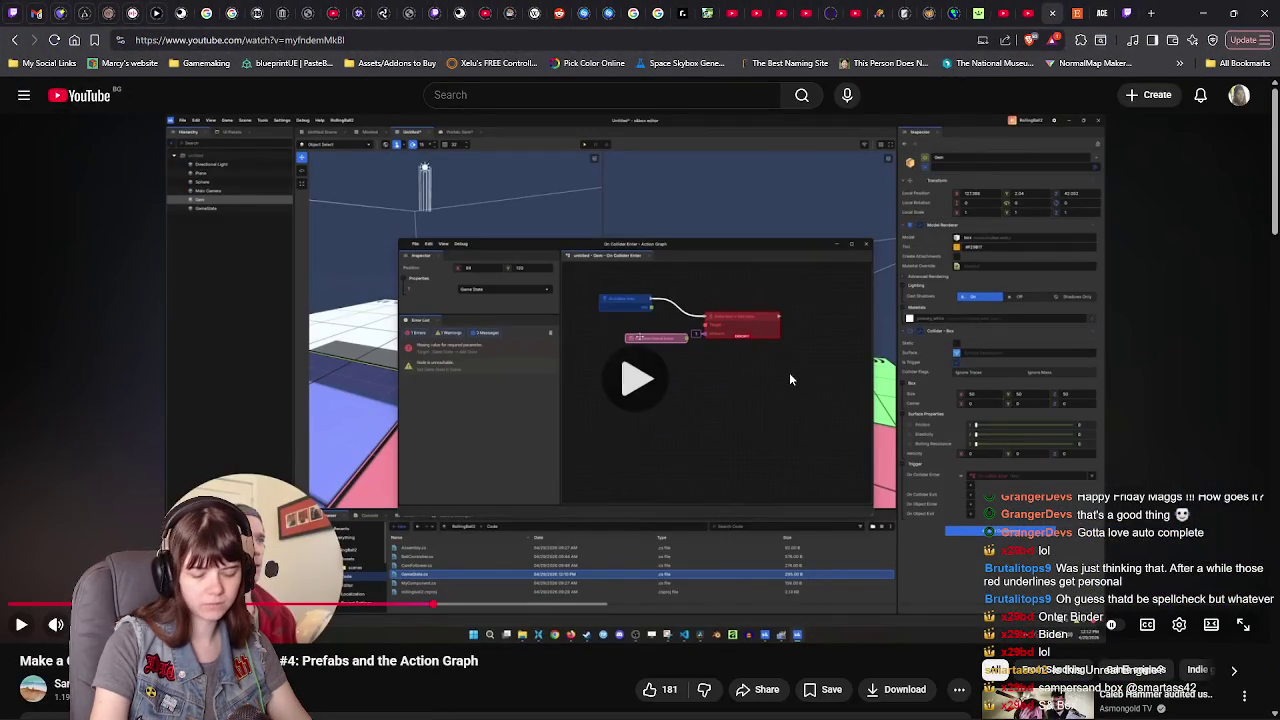
# - Rewind the tutorial five seconds and pause it
pyautogui.click(789, 372)
pyautogui.press('Left')
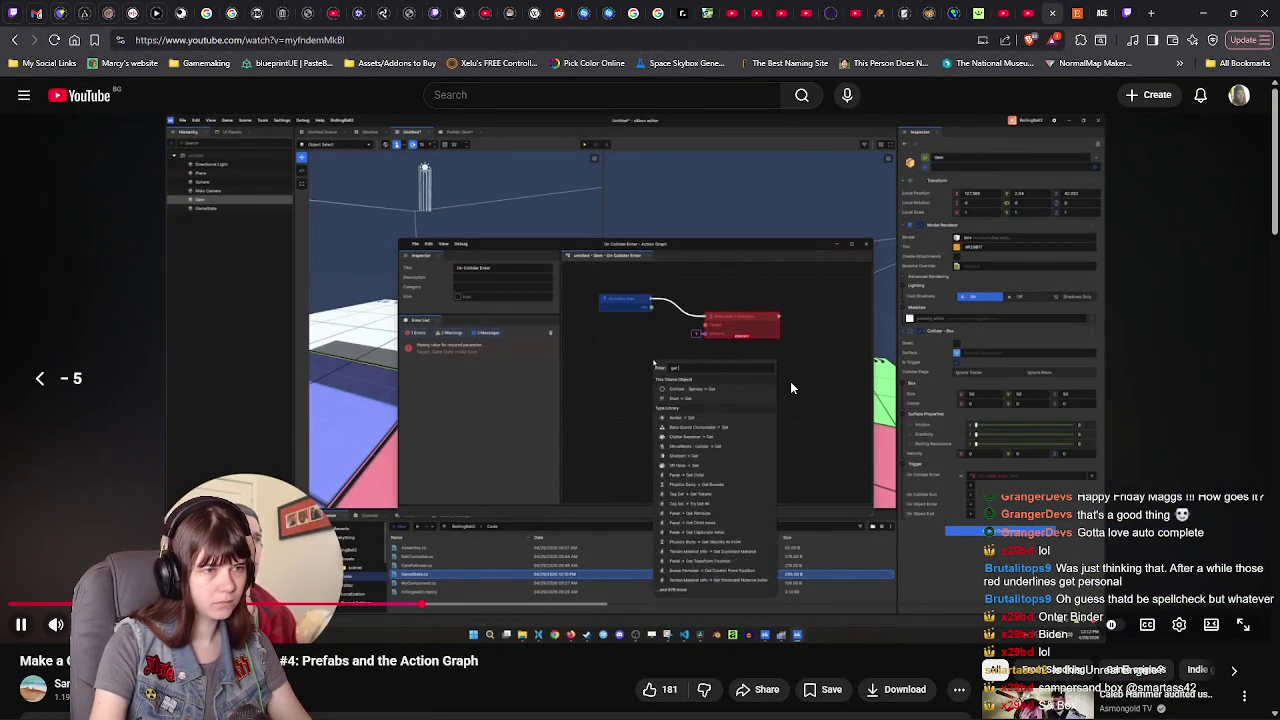
pyautogui.click(899, 427)
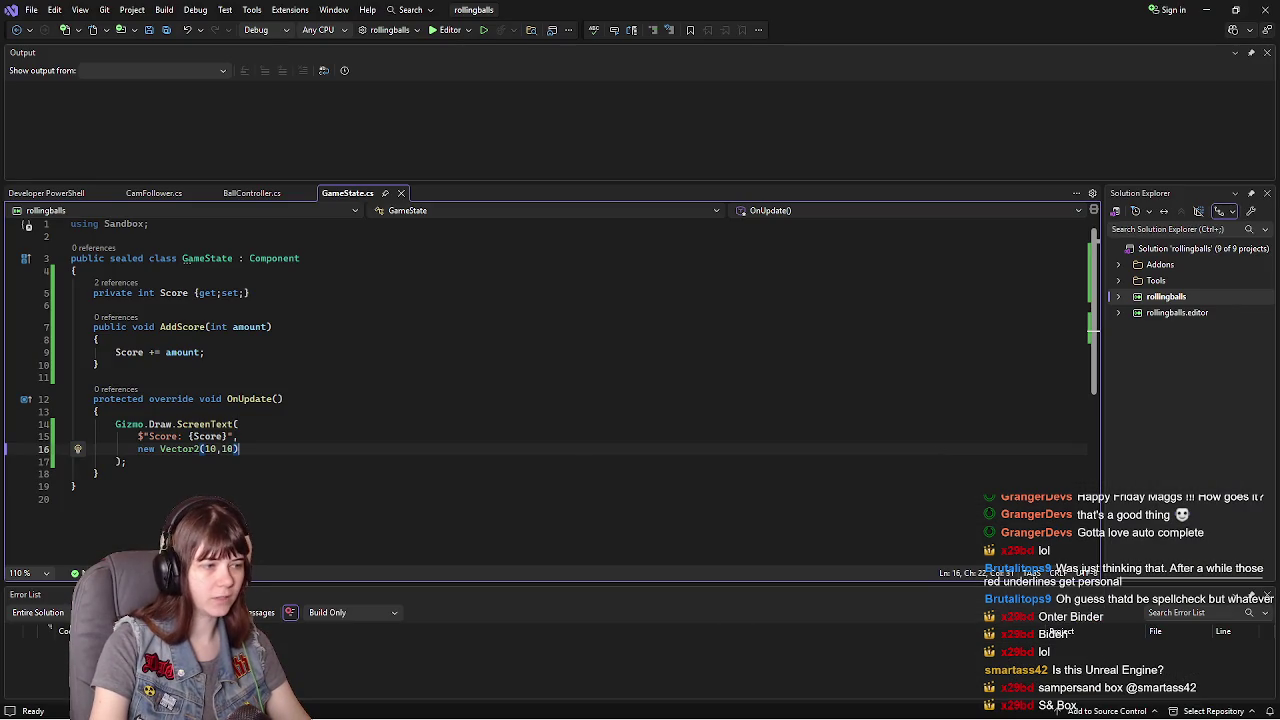
# - Check AddScore in the GameState code, then search graph nodes for 'get component fr'
pyautogui.click(834, 362)
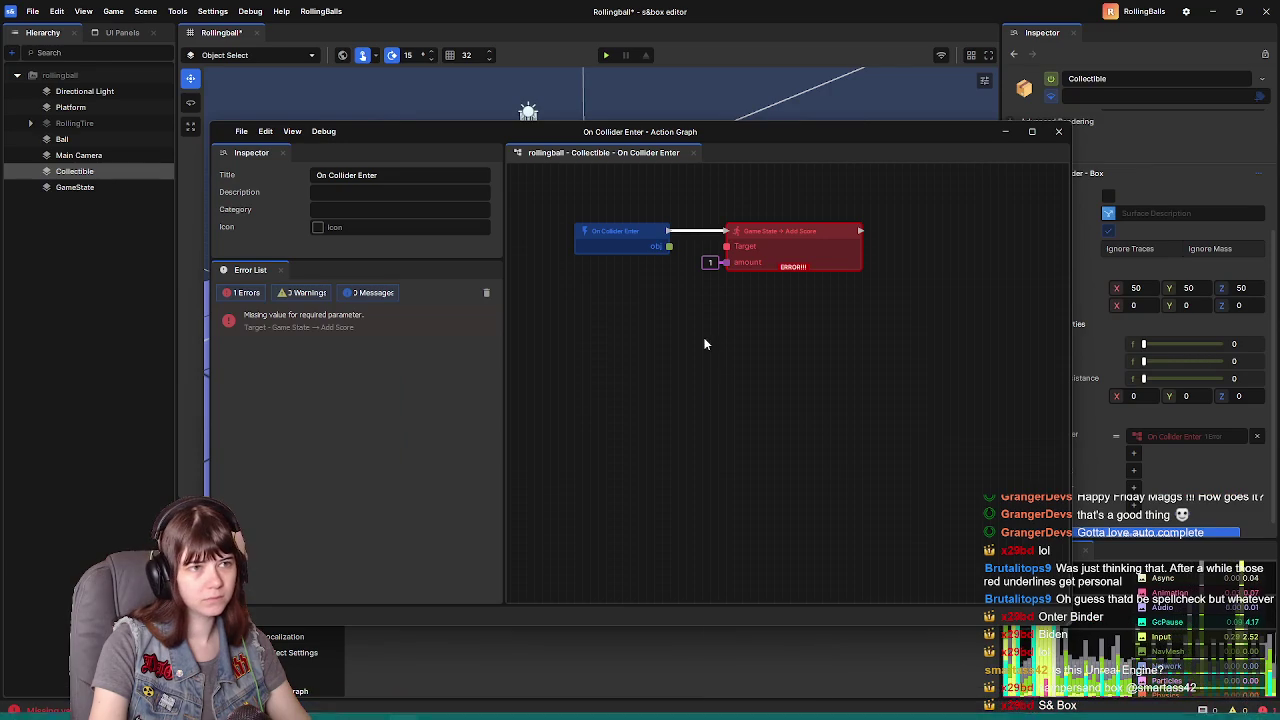
pyautogui.rightClick(705, 342)
pyautogui.write('get component')
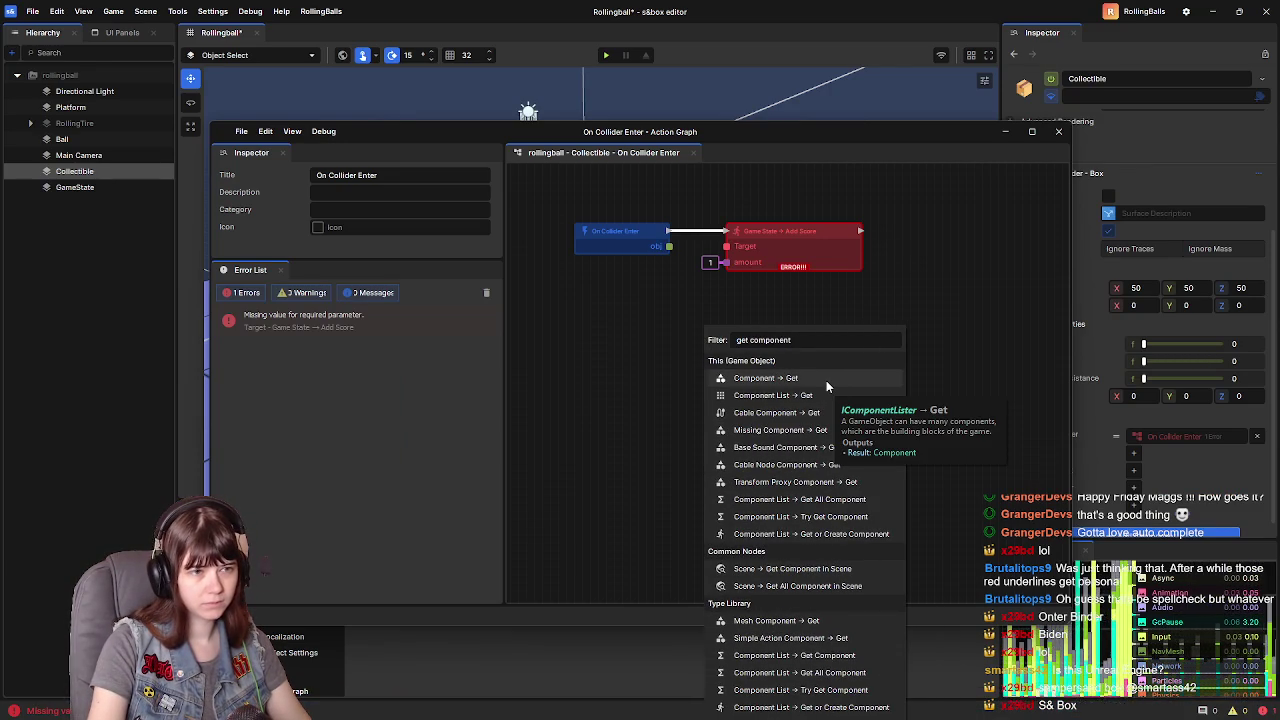
pyautogui.write(' fr')
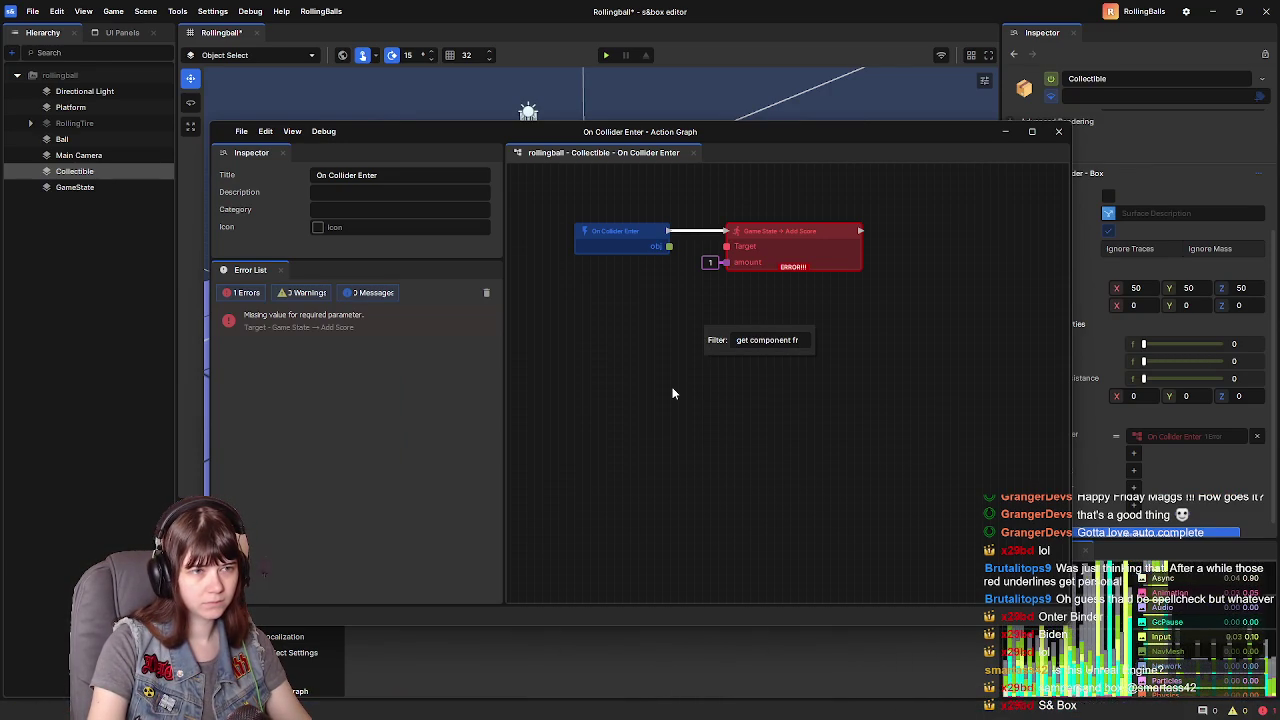
# - Shorten the node search to 'get component' and dismiss it without adding a node
pyautogui.press('BackSpace')
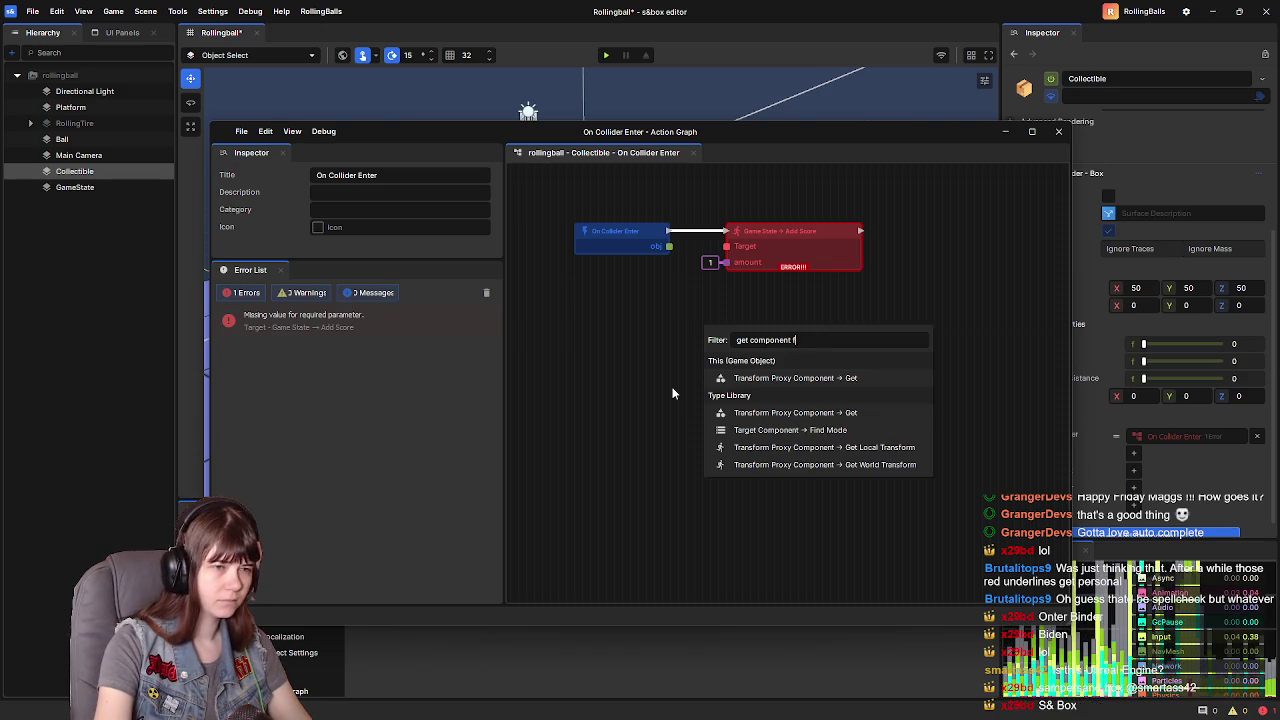
pyautogui.press('BackSpace')
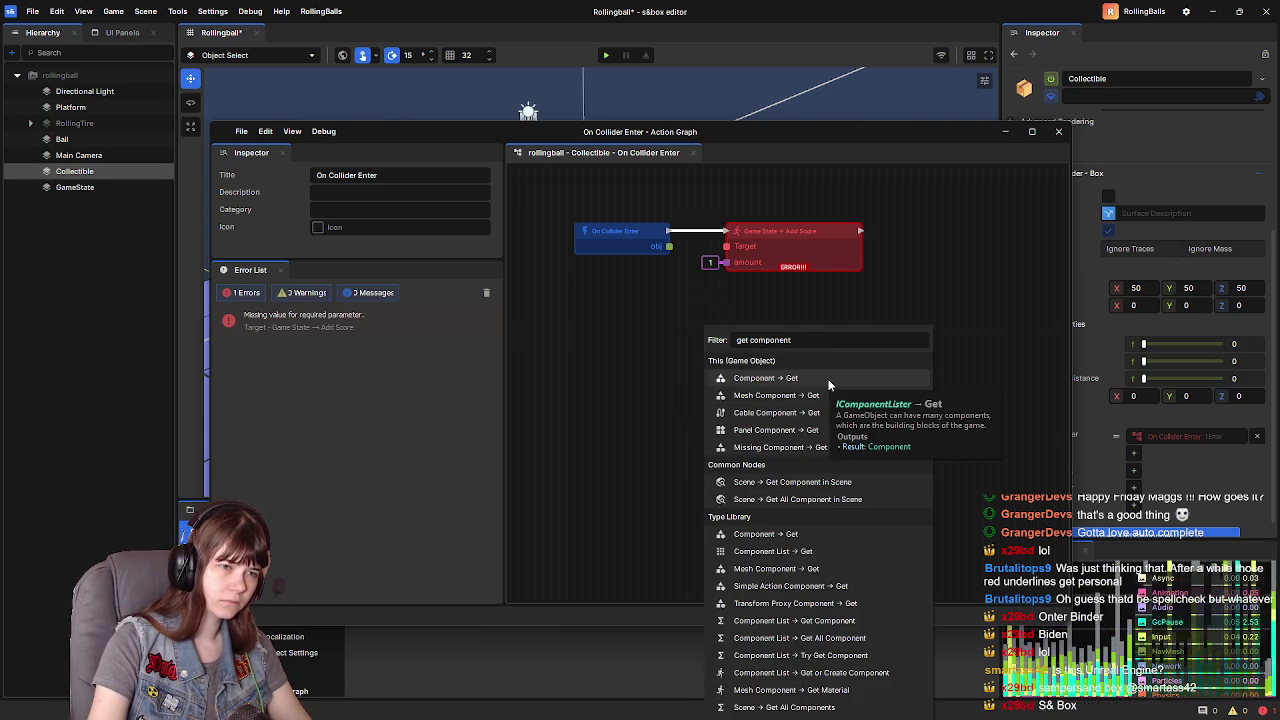
pyautogui.click(593, 393)
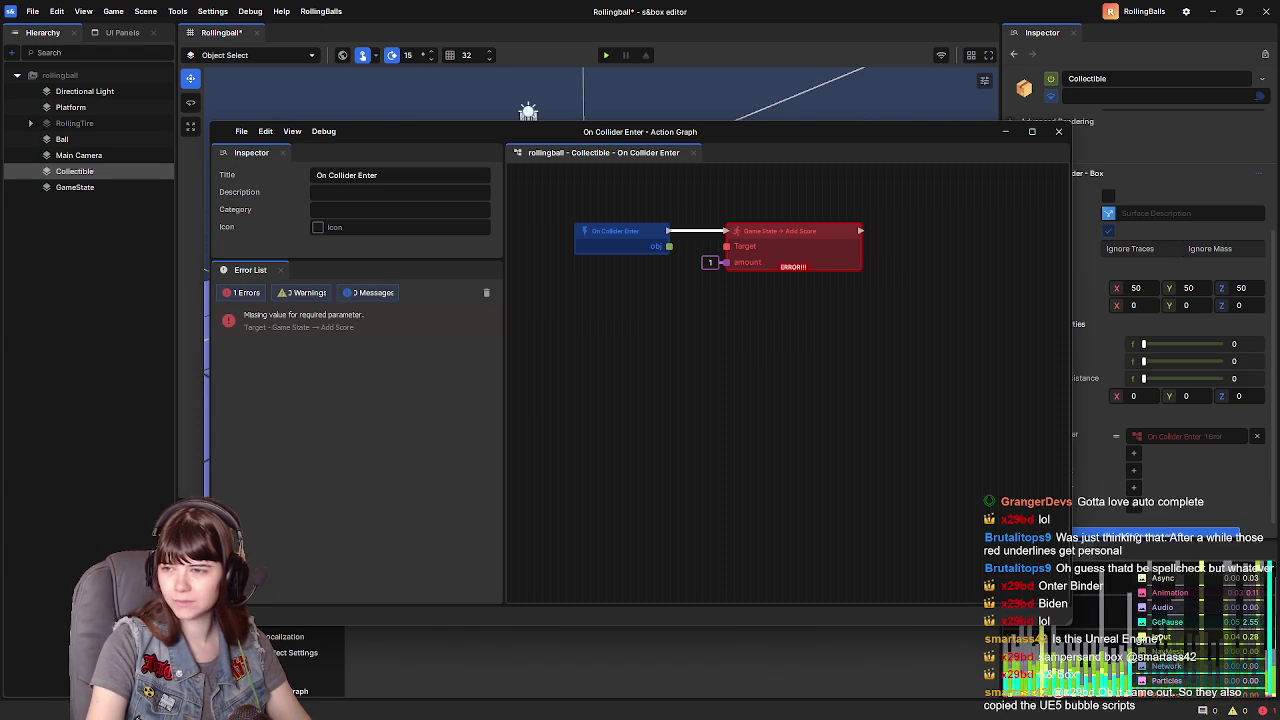
# - Briefly play and pause the tutorial, then return to the s&box editor
pyautogui.hotkey('alt', 'Tab')
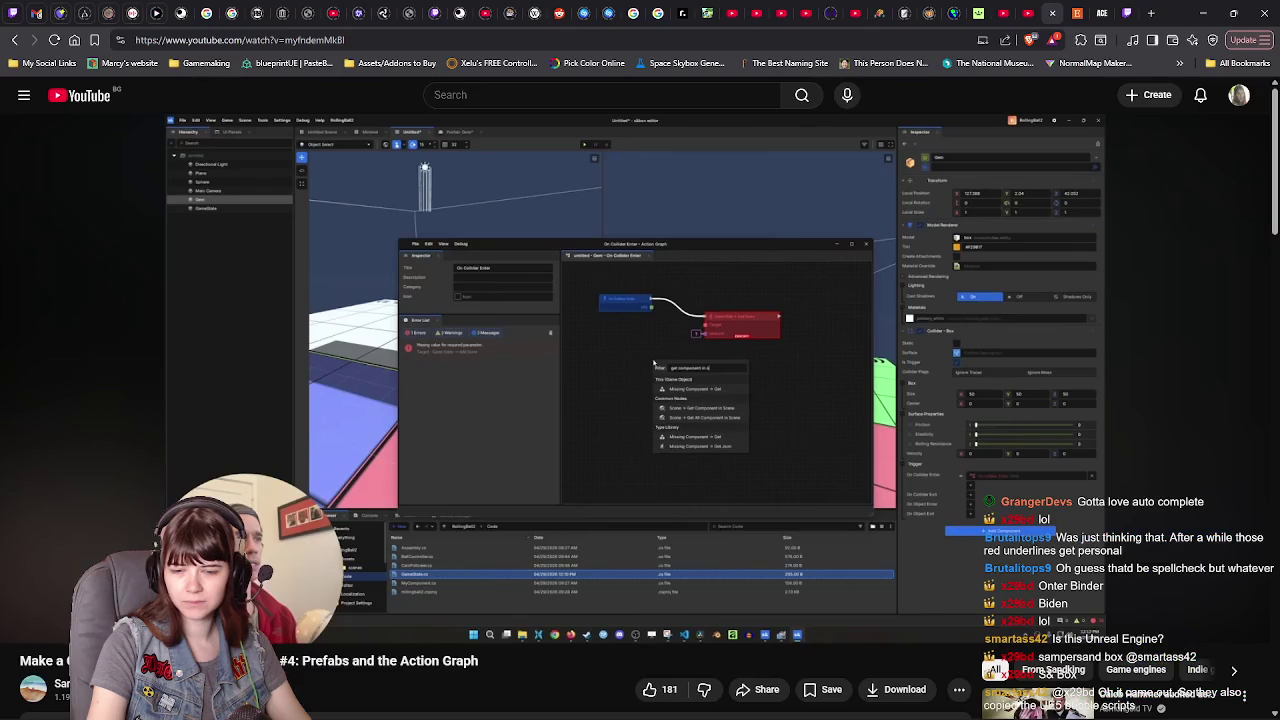
pyautogui.click(823, 437)
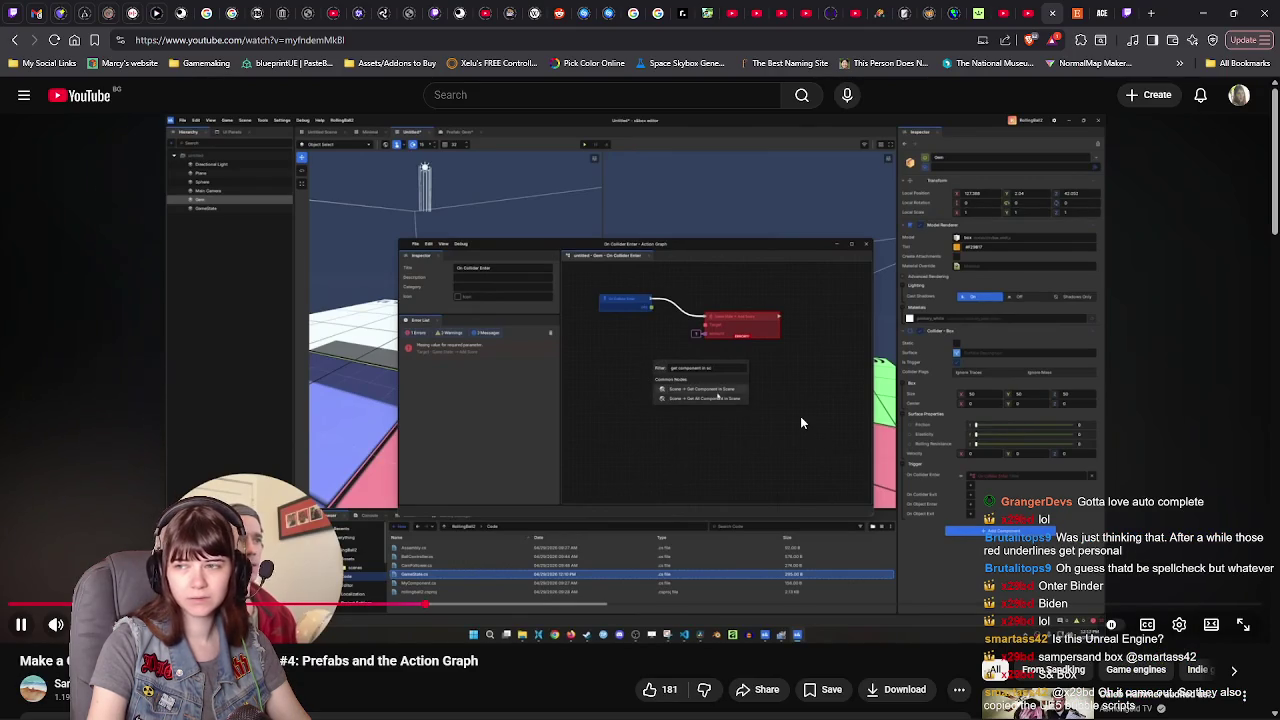
pyautogui.click(800, 422)
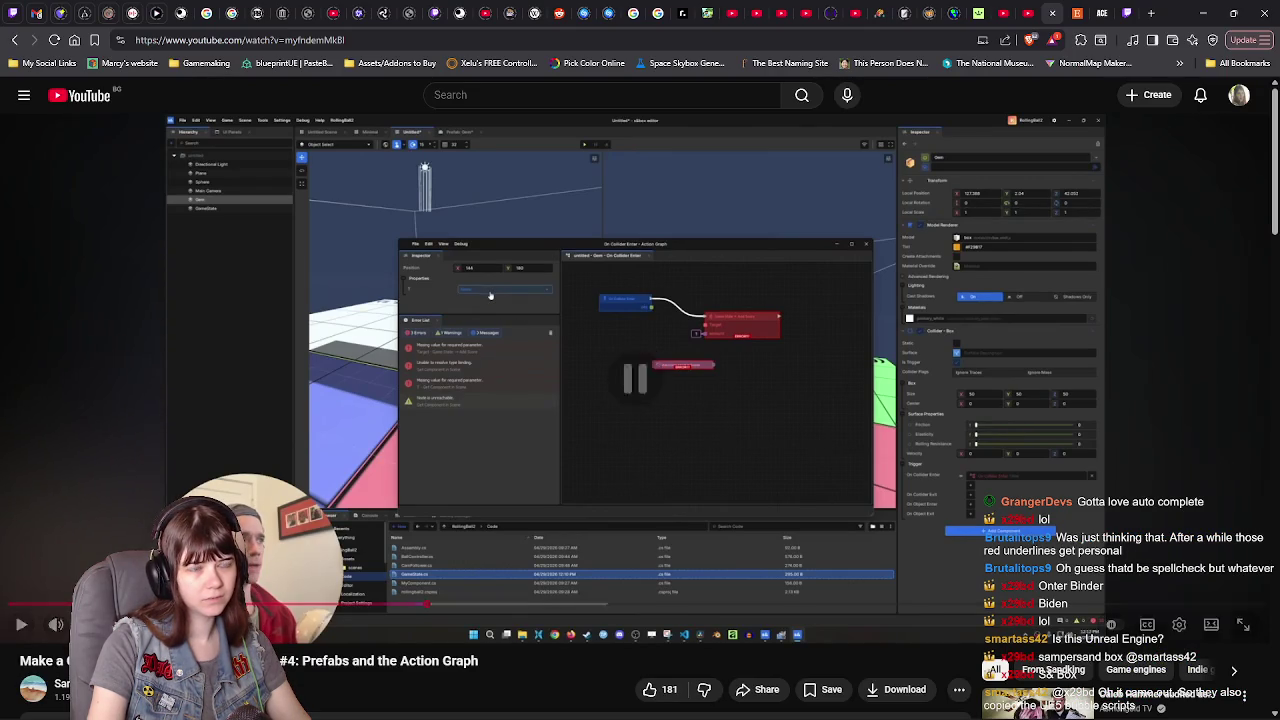
pyautogui.hotkey('alt', 'Tab')
# - Add a Get Component In Scene node by searching 'get component in sc' and move it up
pyautogui.rightClick(574, 323)
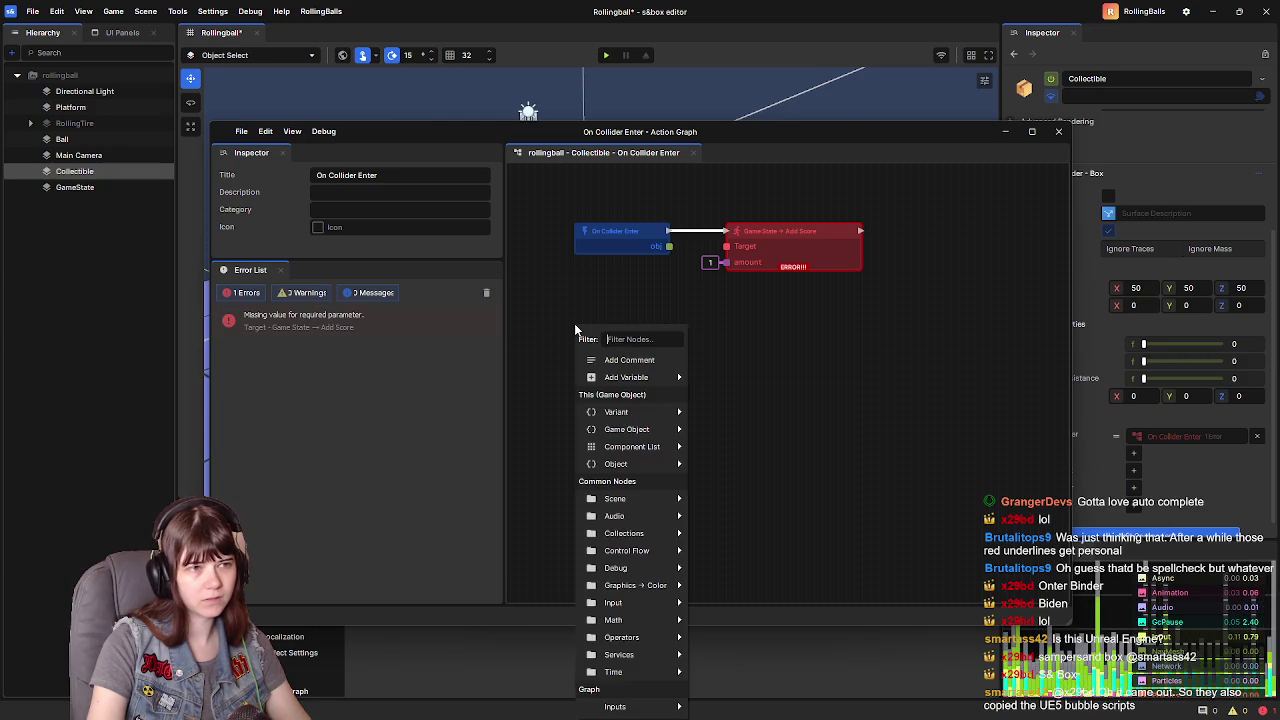
pyautogui.write('get compo')
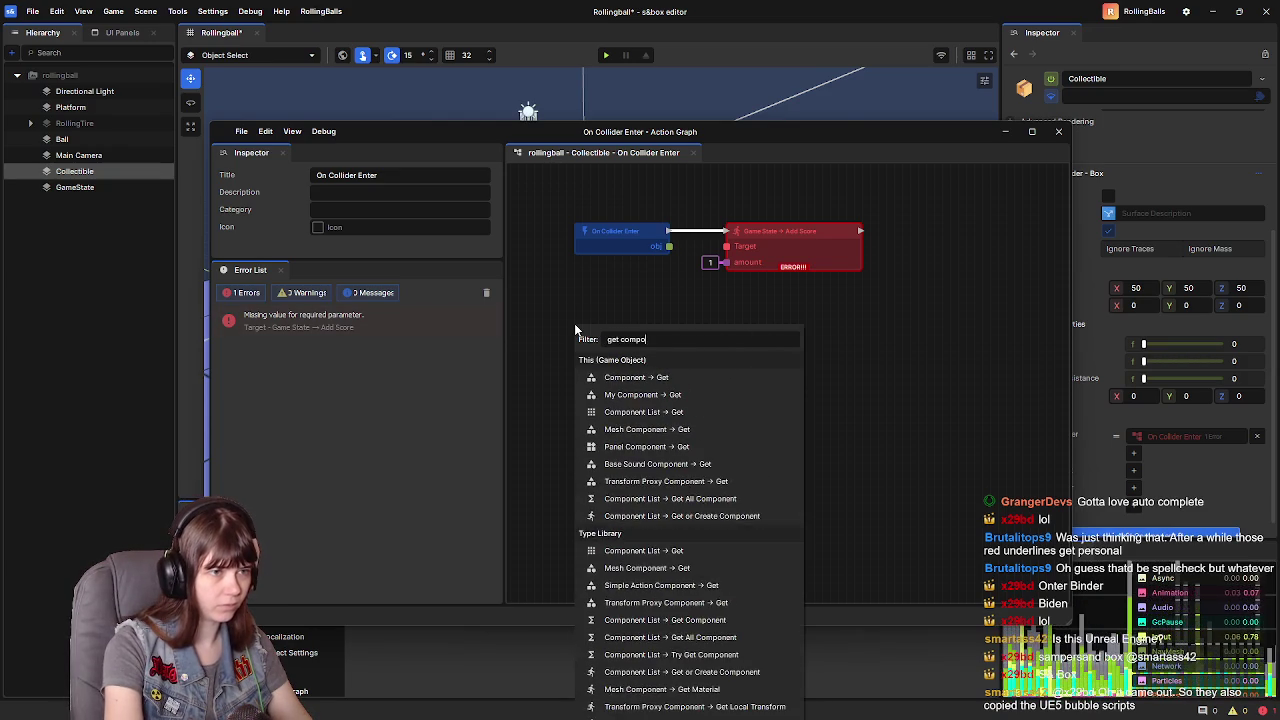
pyautogui.write('nent in sc')
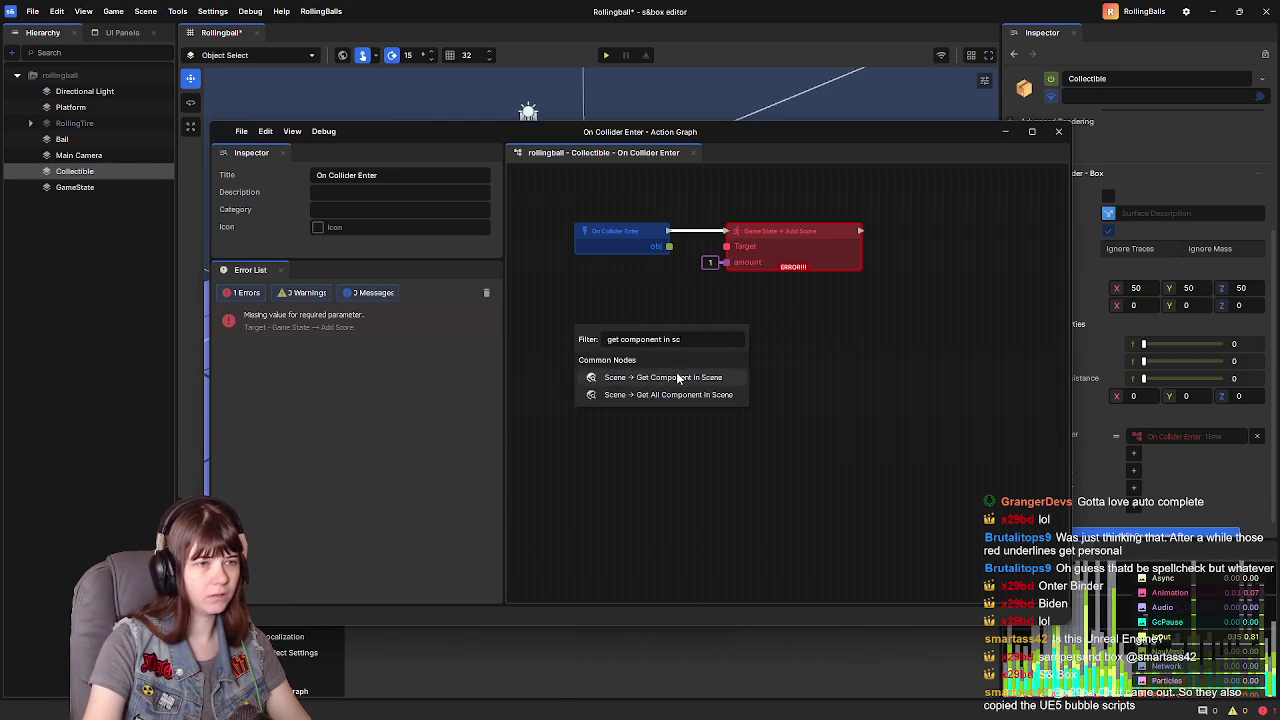
pyautogui.click(674, 377)
pyautogui.moveTo(641, 336); pyautogui.dragTo(650, 312)
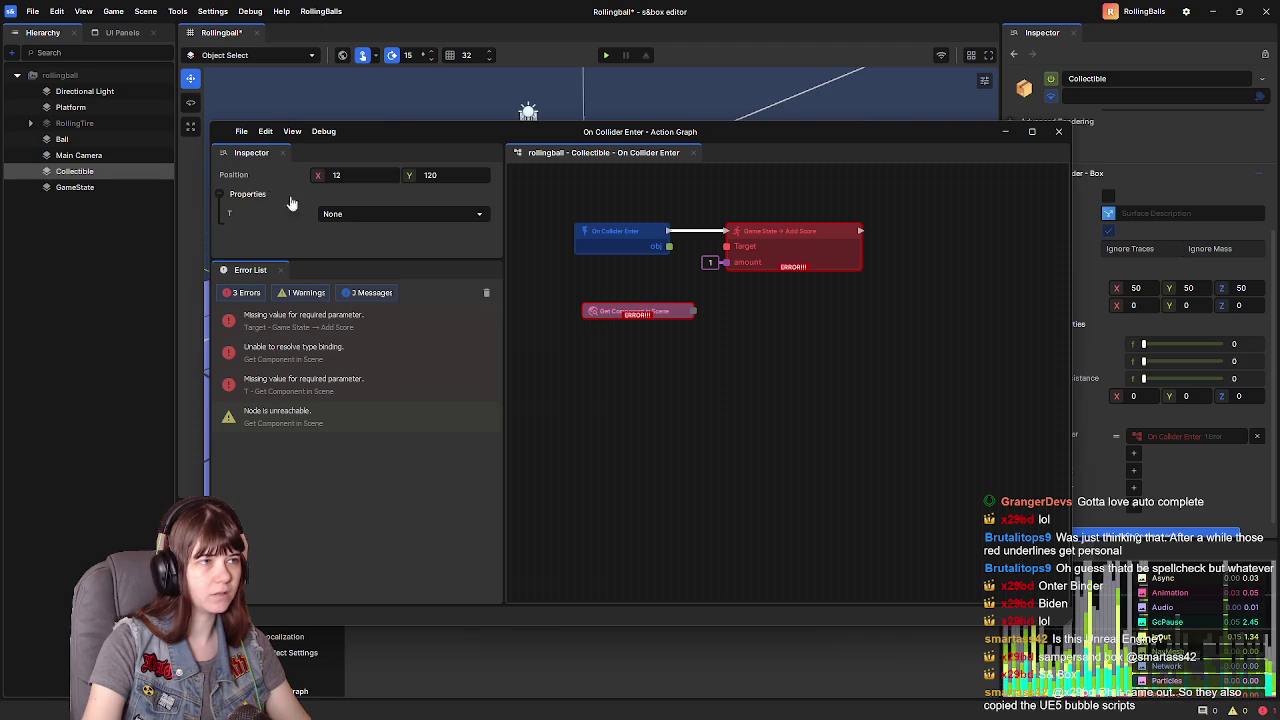
# - Leave the node's type unset and align it beneath On Collider Enter
pyautogui.click(377, 214)
pyautogui.moveTo(456, 262)
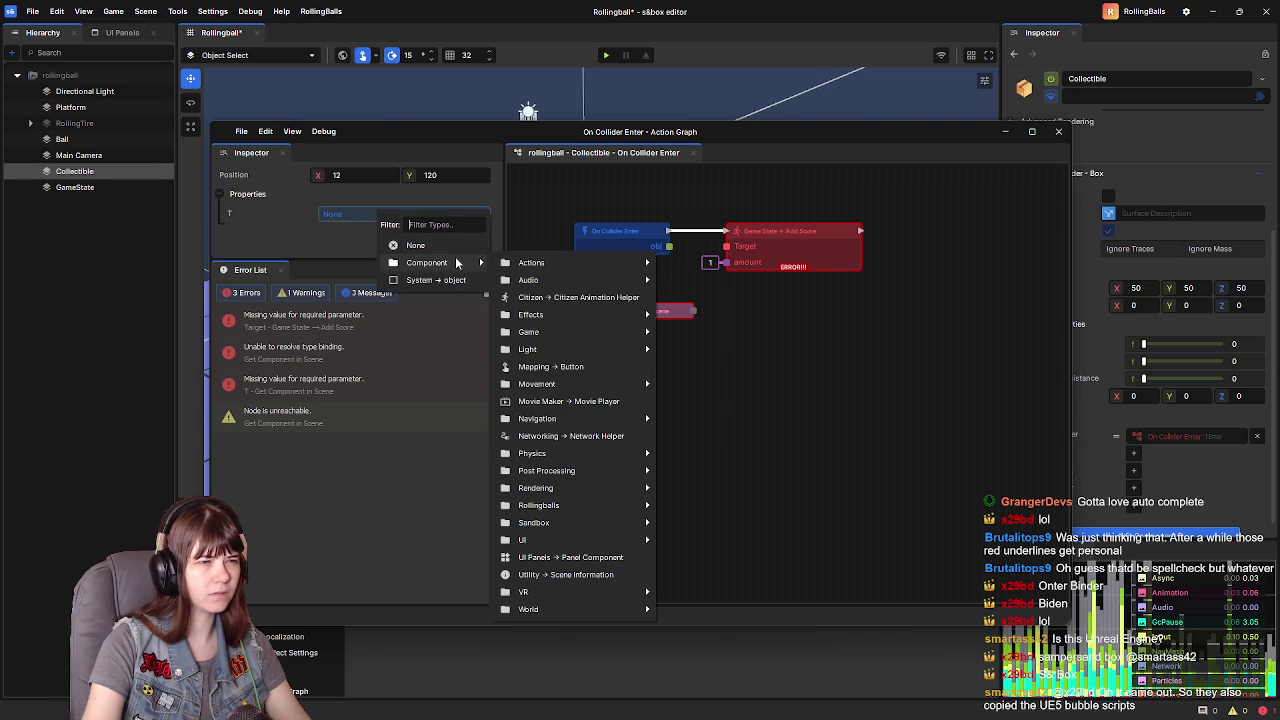
pyautogui.click(521, 218)
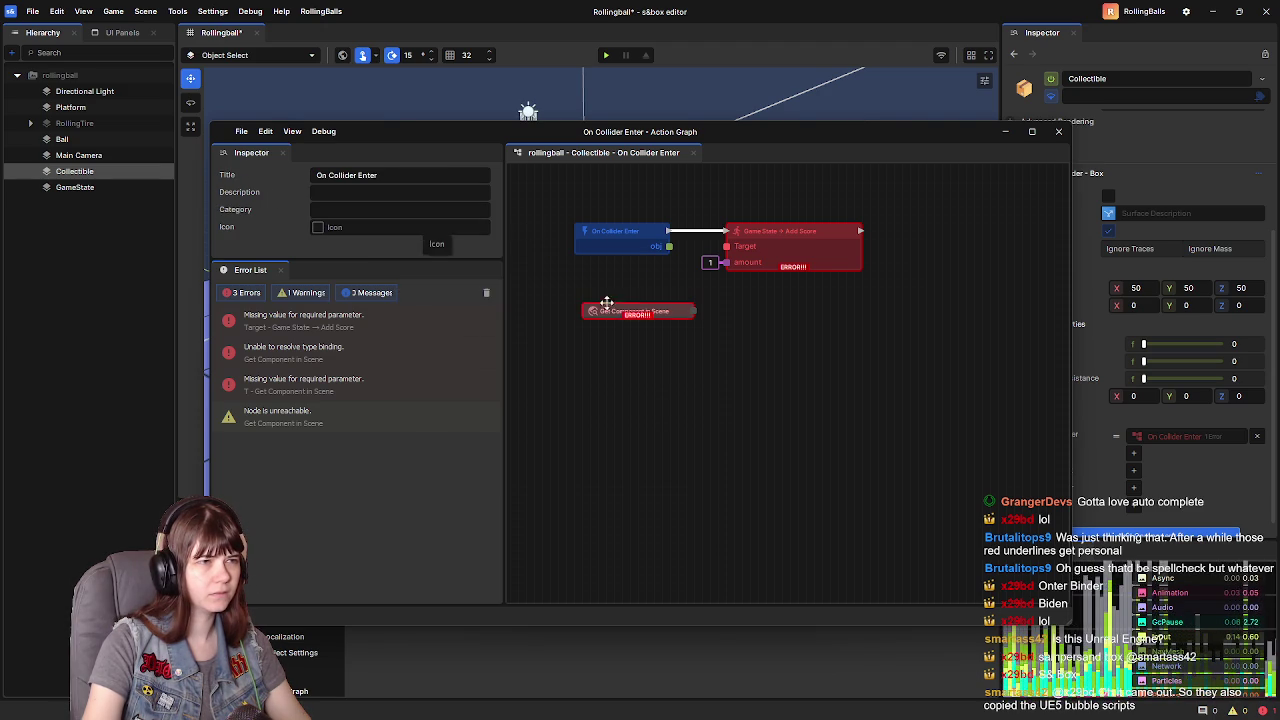
pyautogui.click(644, 313)
pyautogui.moveTo(644, 313); pyautogui.dragTo(636, 301)
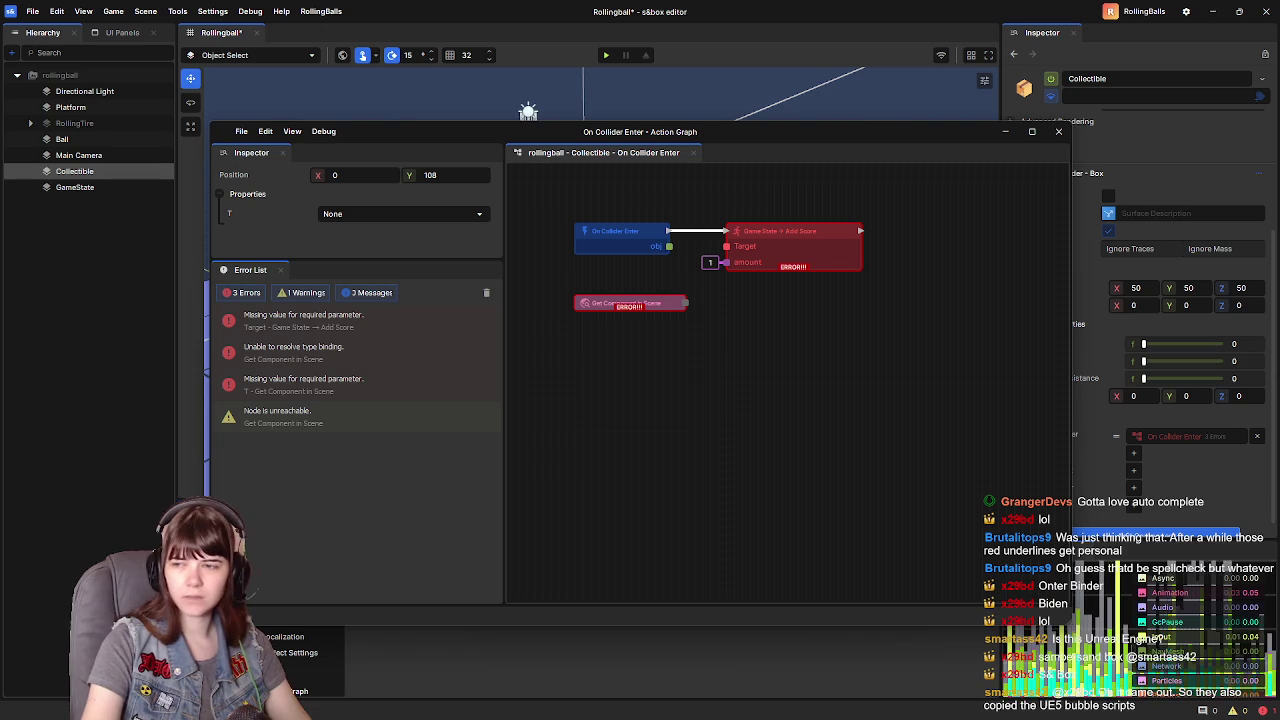
pyautogui.hotkey('alt', 'Tab')
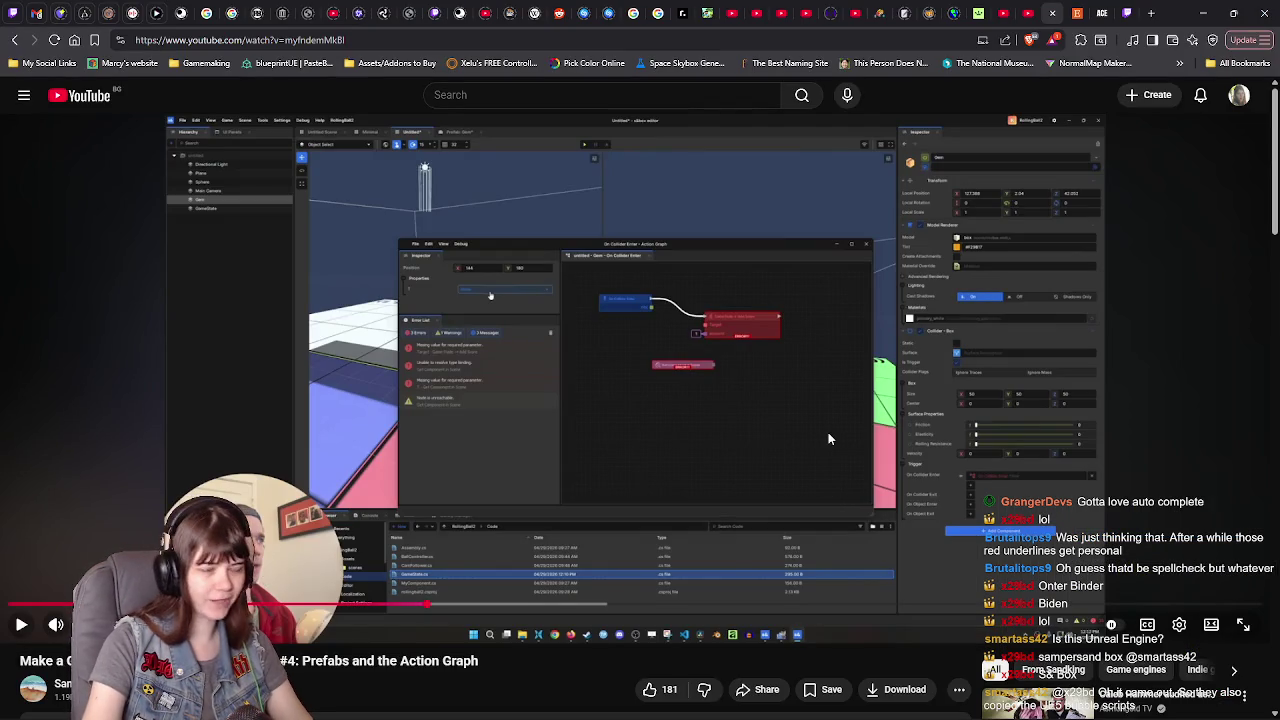
# - Play the tutorial, pausing twice, until it sets the node's T to Game State
pyautogui.click(828, 438)
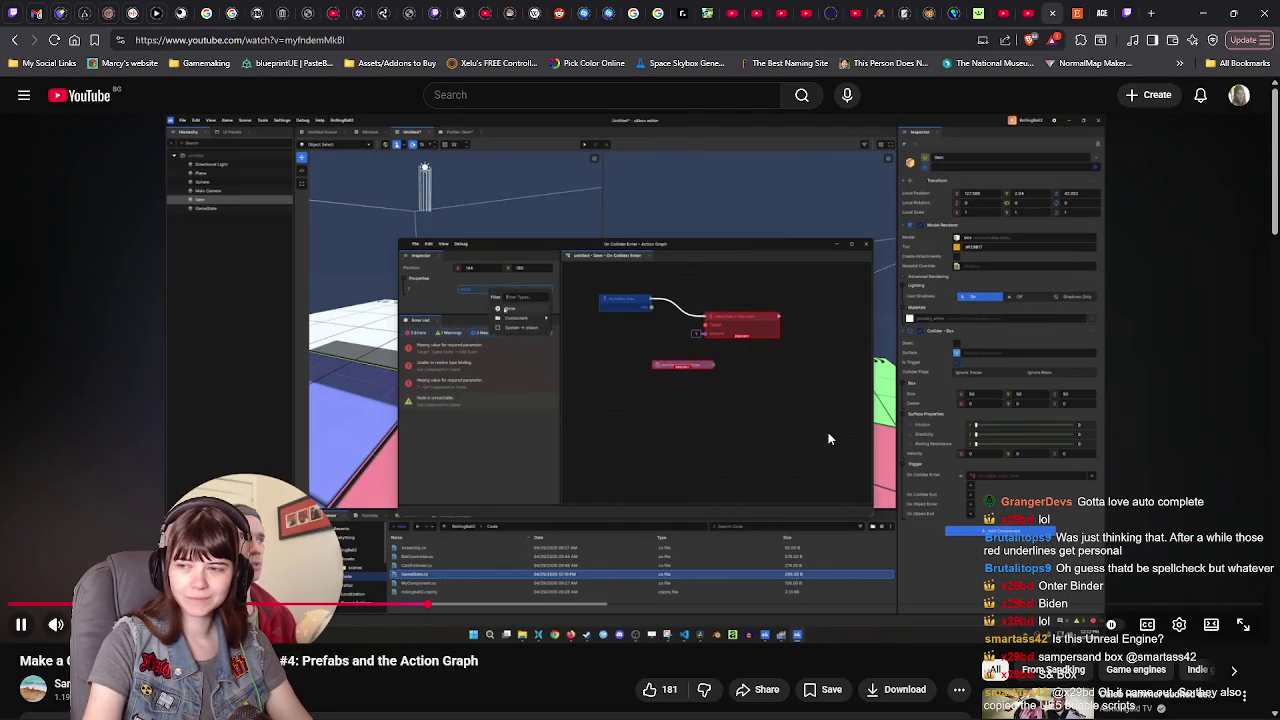
pyautogui.click(828, 438)
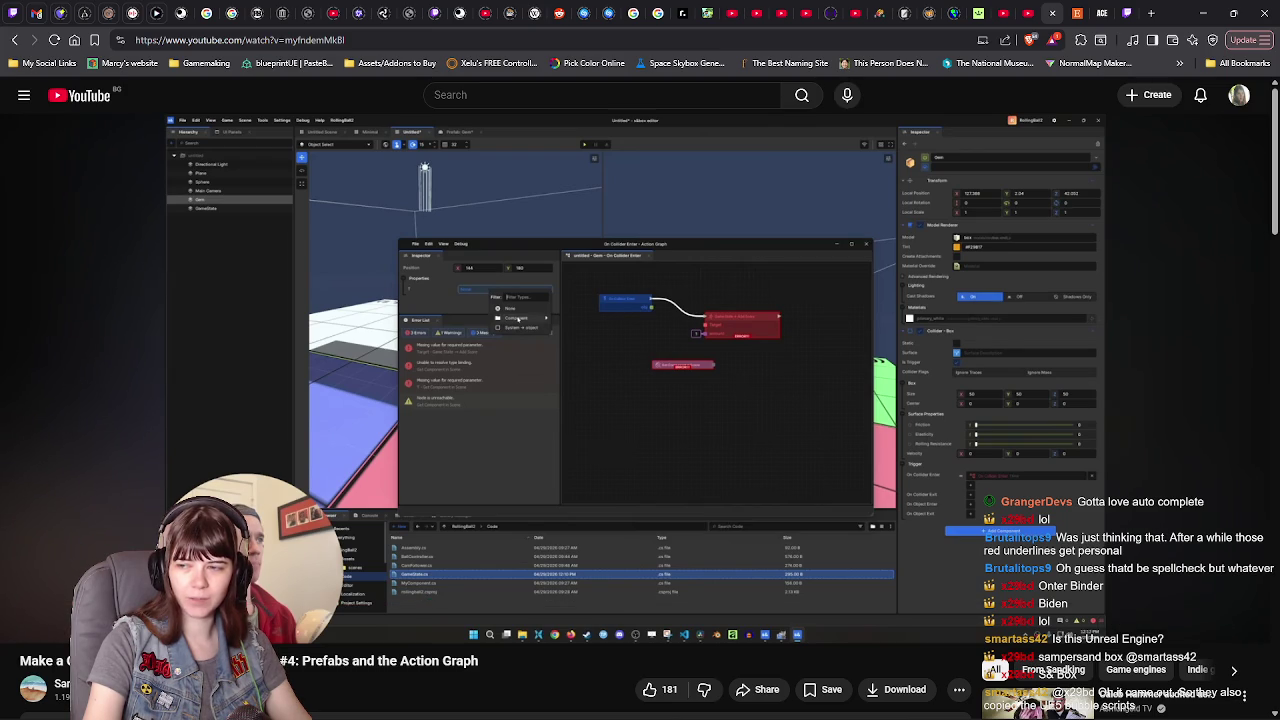
pyautogui.moveTo(814, 429)
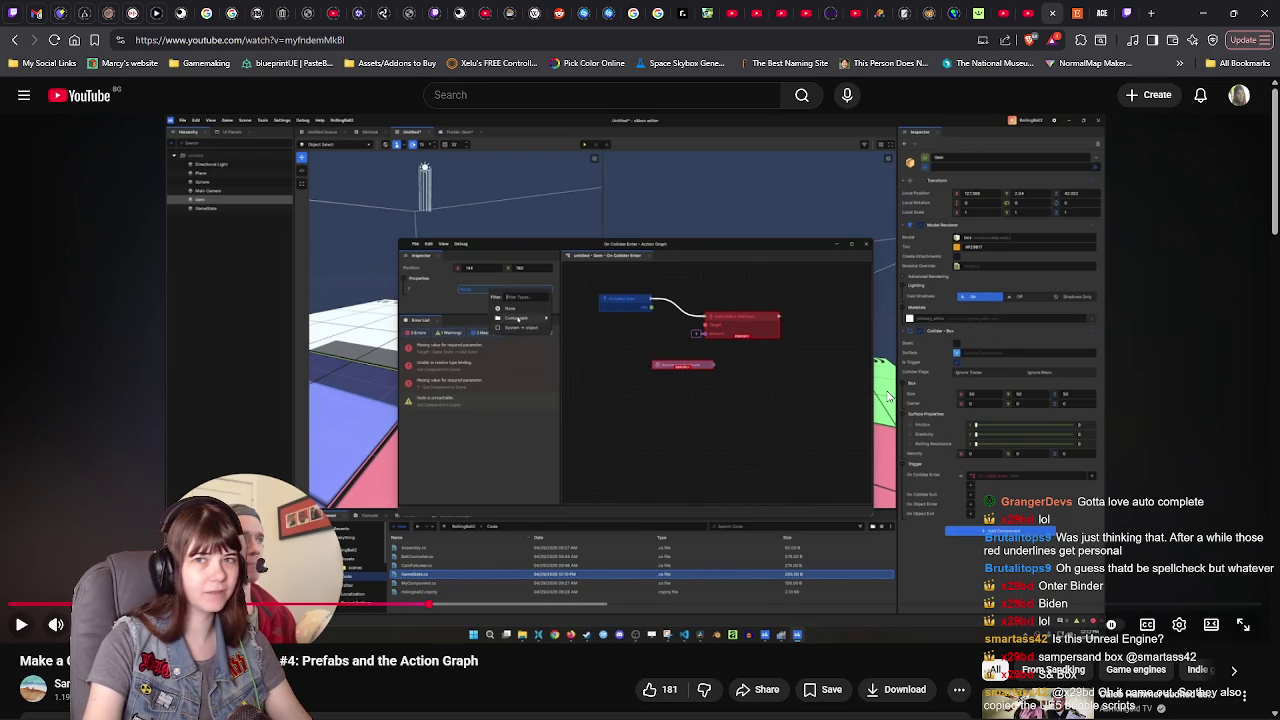
pyautogui.click(888, 397)
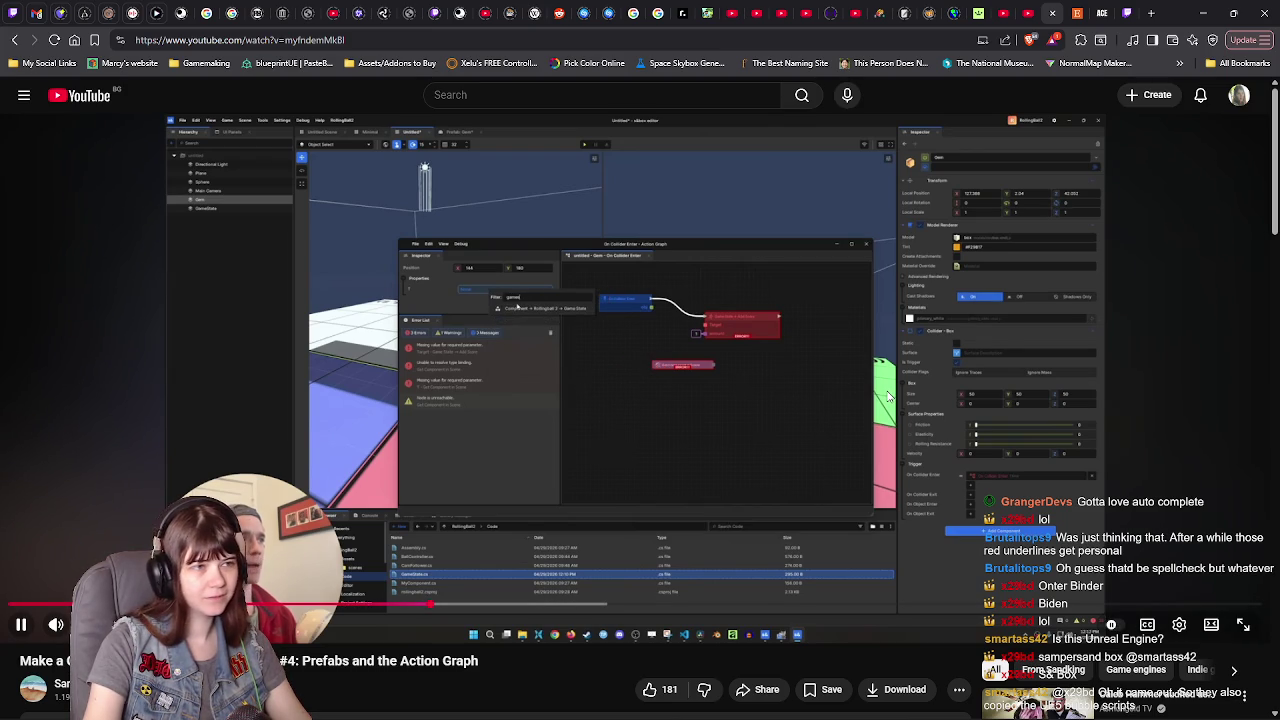
pyautogui.click(857, 386)
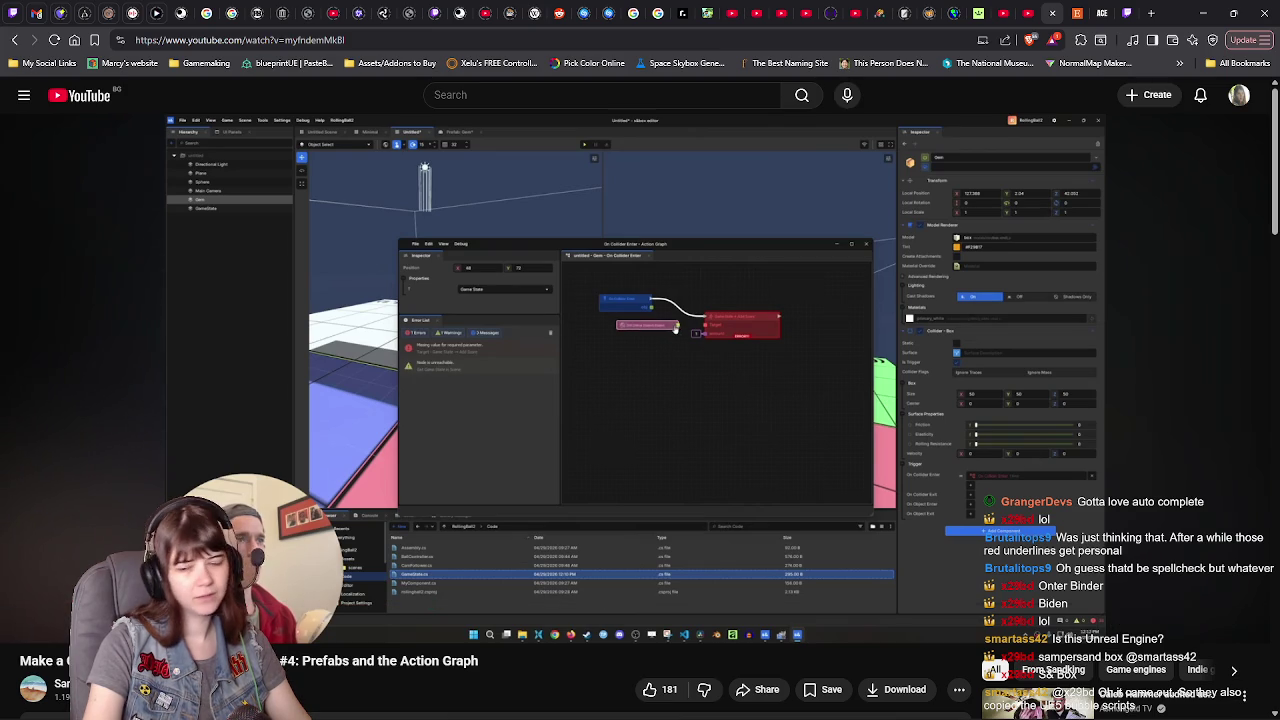
# - Set the node's type T to Game State using the type filter
pyautogui.press('f')
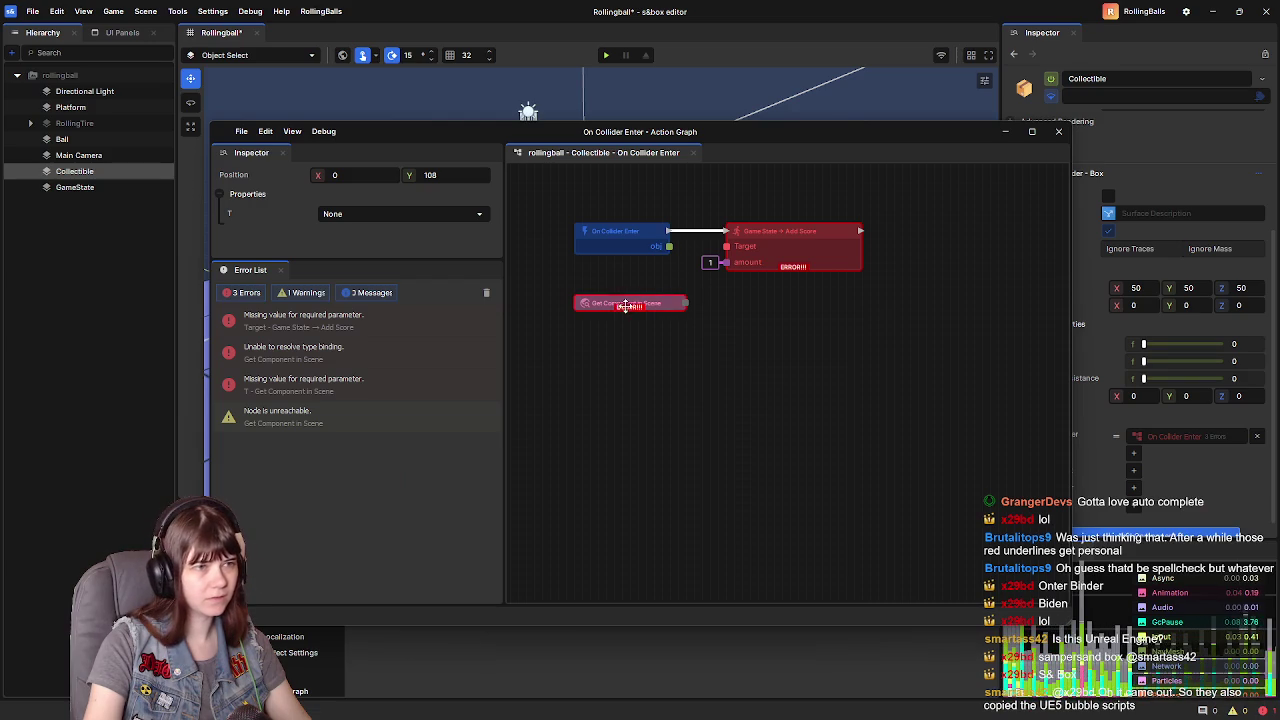
pyautogui.click(447, 218)
pyautogui.write('gan')
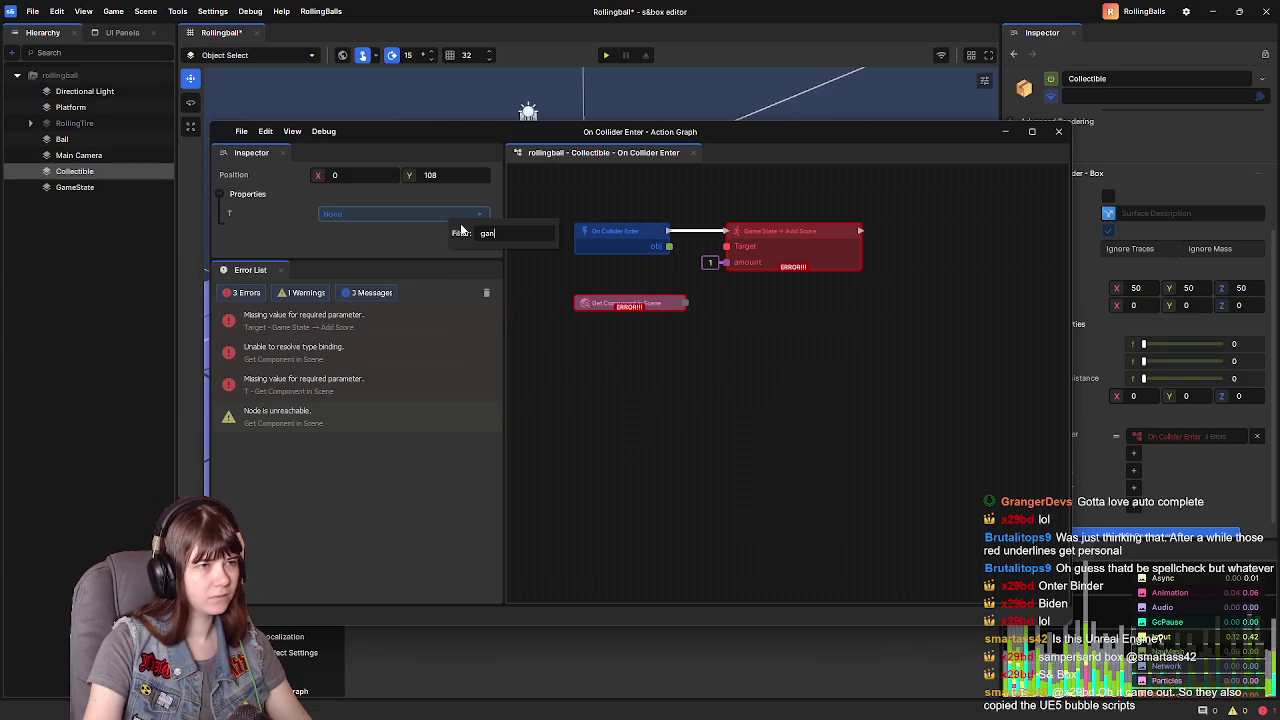
pyautogui.press('BackSpace')
pyautogui.write('me')
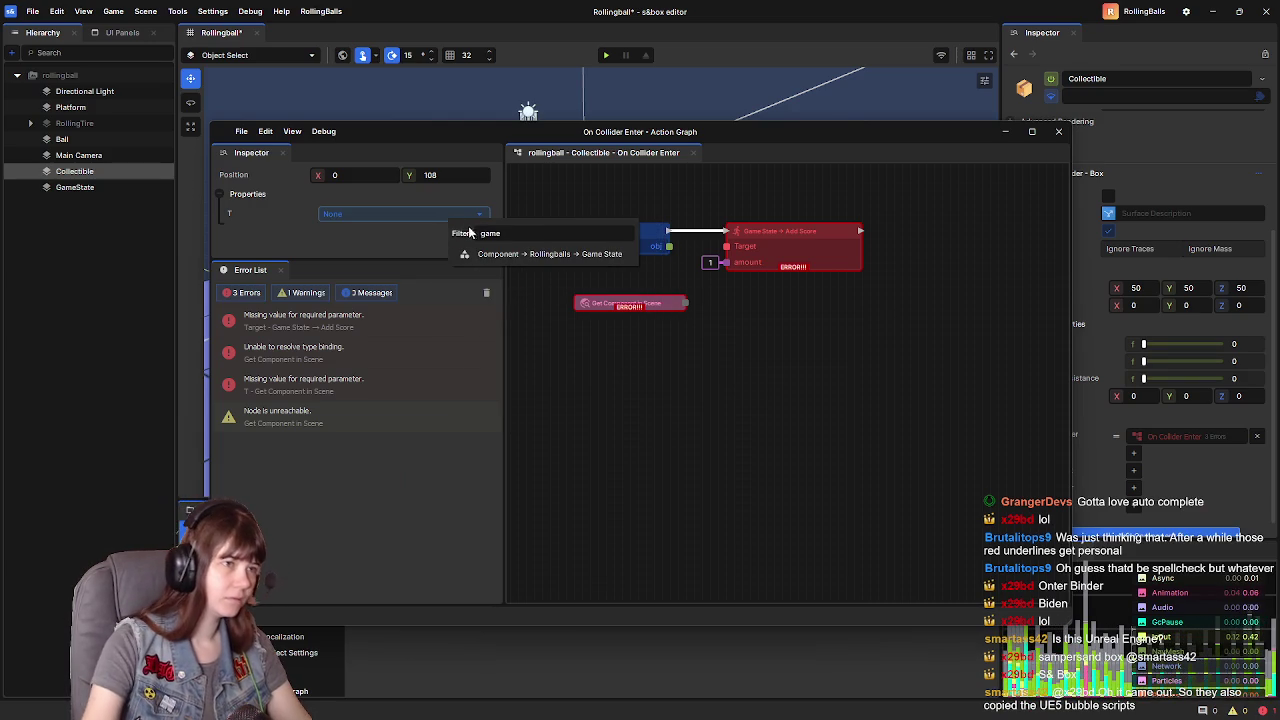
pyautogui.click(542, 256)
# - Connect Get Game State In Scene's output to Add Score's Target and tidy the node layout
pyautogui.moveTo(687, 304); pyautogui.dragTo(735, 253)
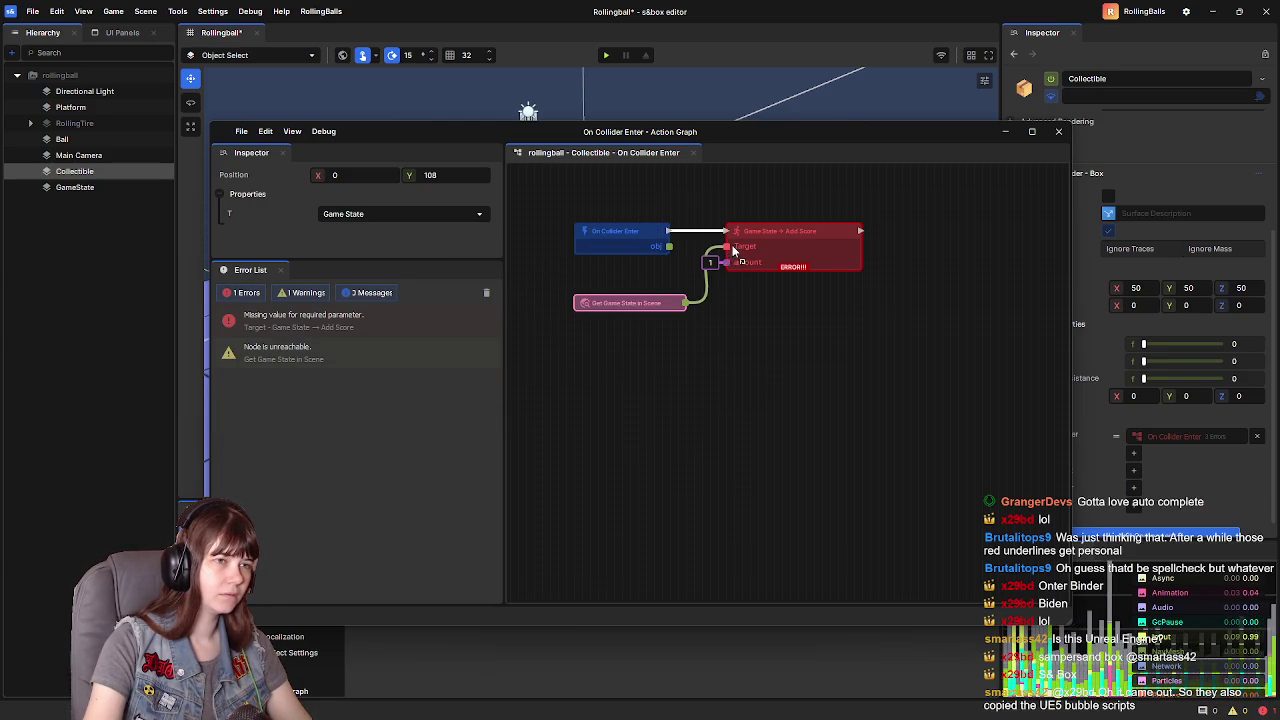
pyautogui.moveTo(650, 305); pyautogui.dragTo(649, 273)
pyautogui.moveTo(799, 255)
pyautogui.mouseDown()
pyautogui.moveTo(848, 260)
pyautogui.moveTo(839, 271)
pyautogui.mouseUp()
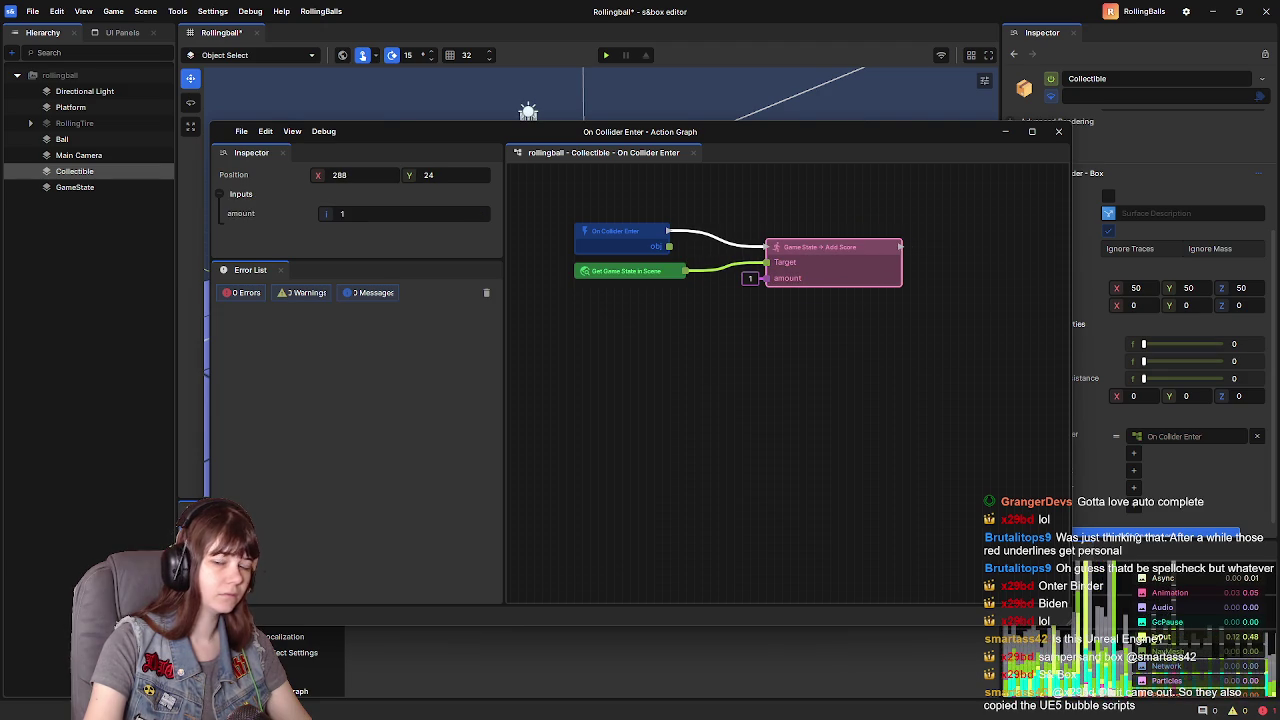
pyautogui.hotkey('alt', 'Tab')
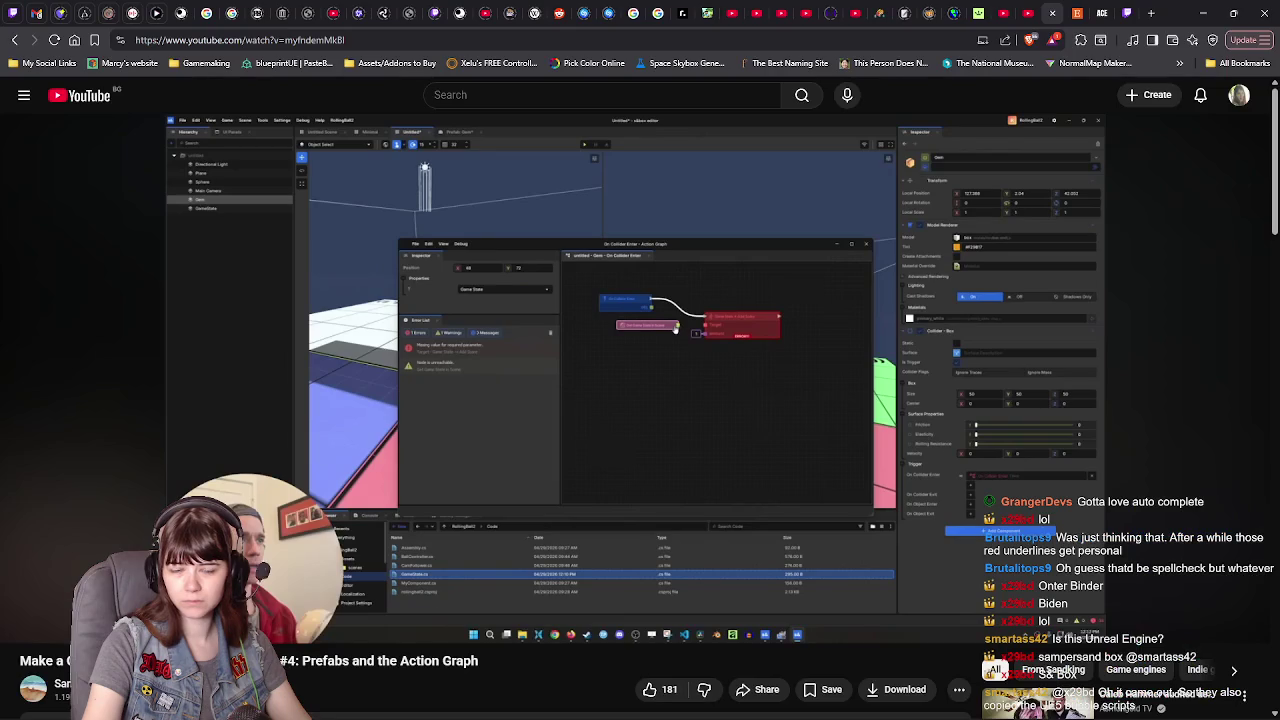
# - Resume the tutorial video with Space
pyautogui.press('space')
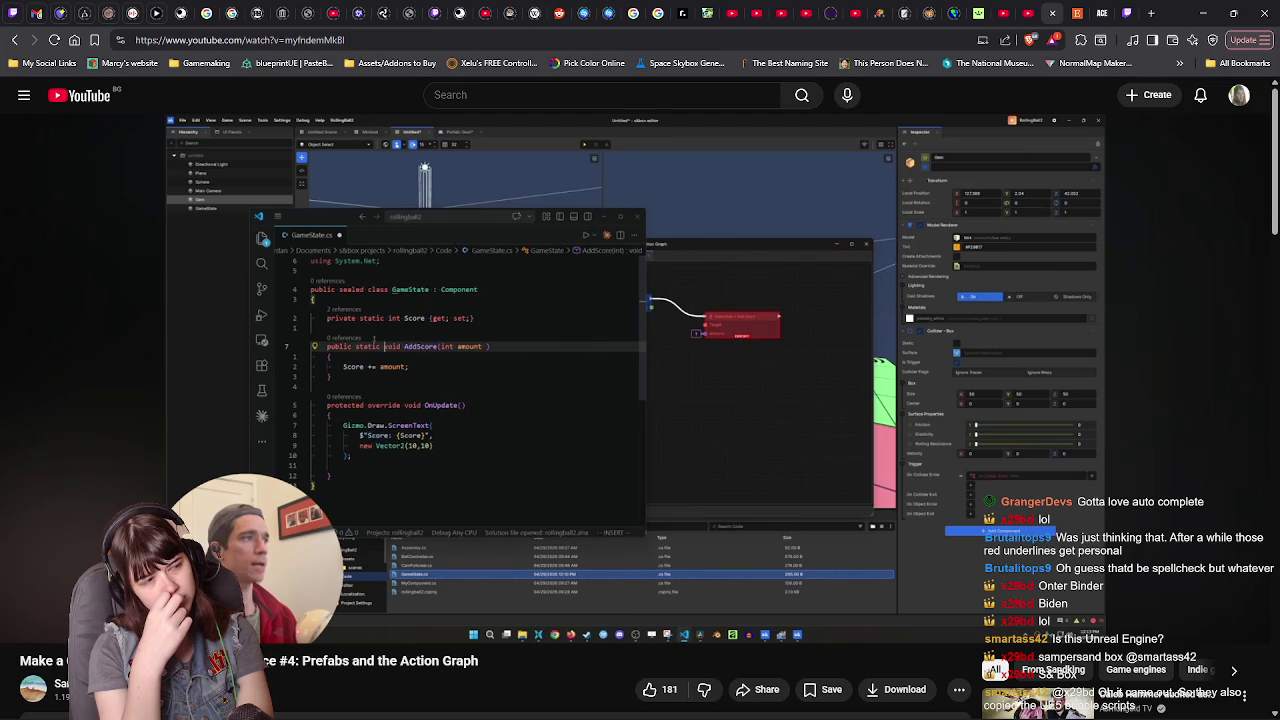
pyautogui.click(955, 428)
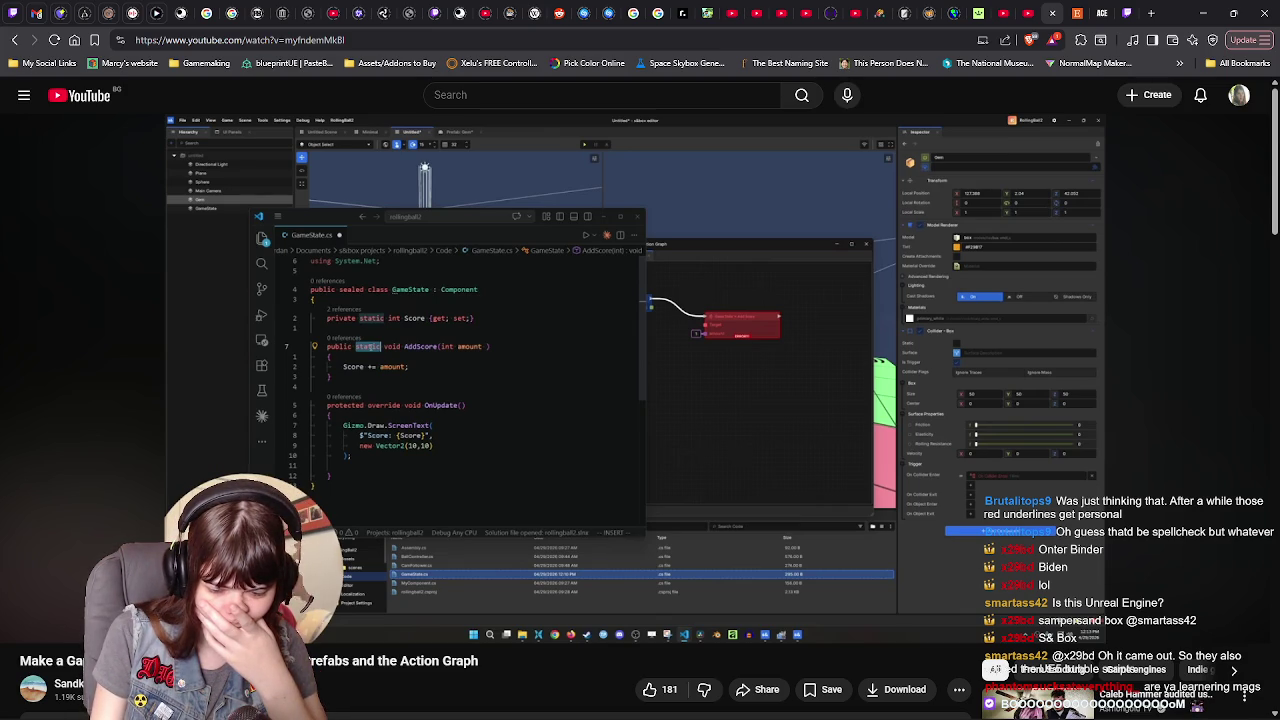
pyautogui.click(955, 428)
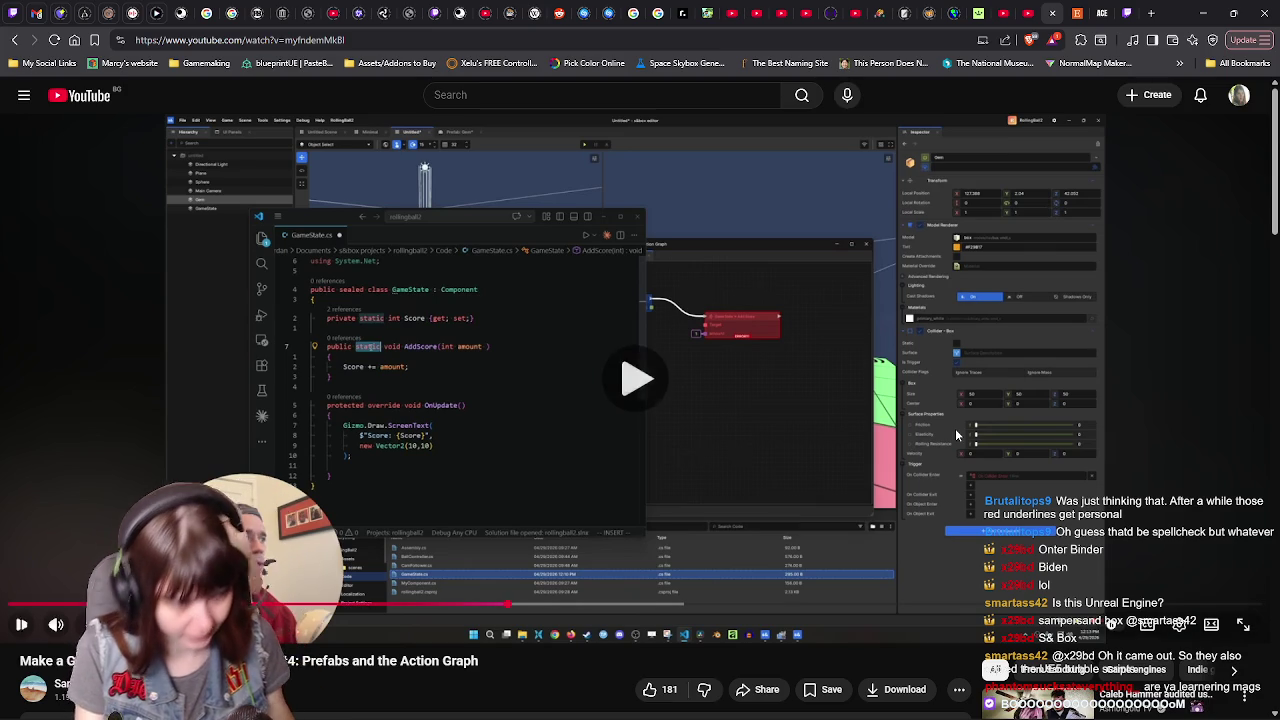
# - Play the tutorial past the Add Score node, pausing at its 'destroy' node search
pyautogui.click(955, 428)
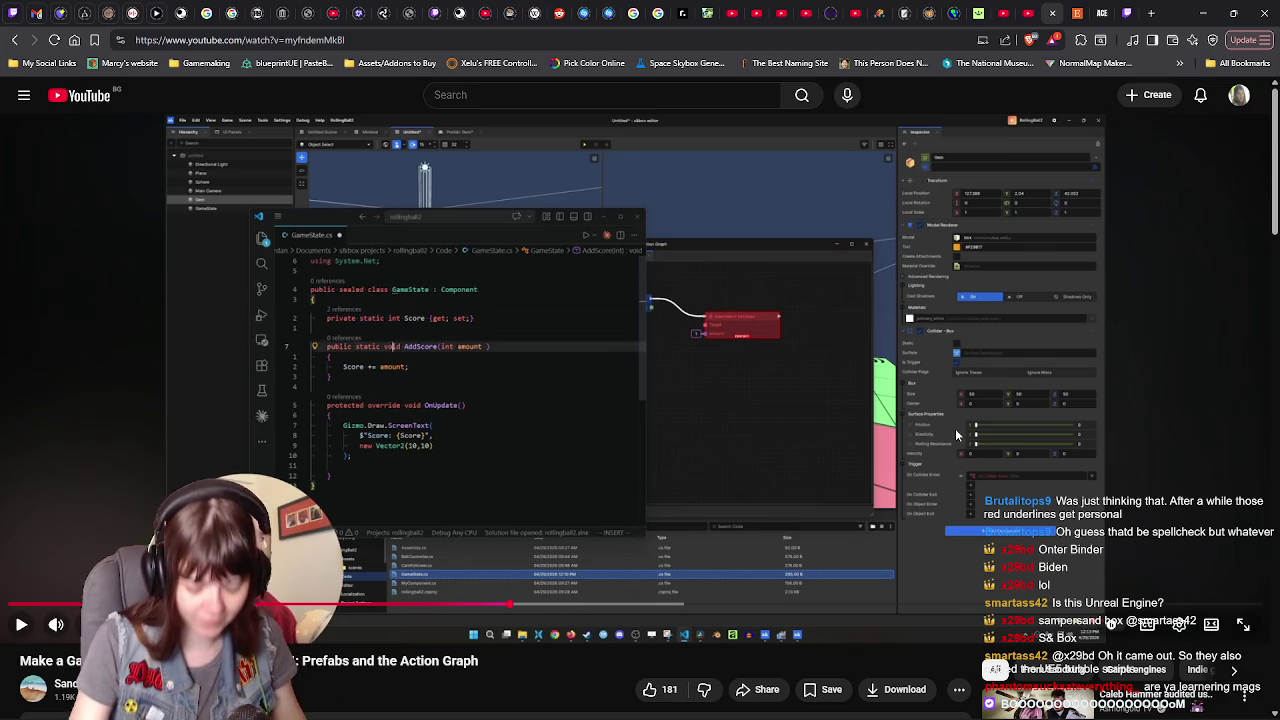
pyautogui.click(955, 428)
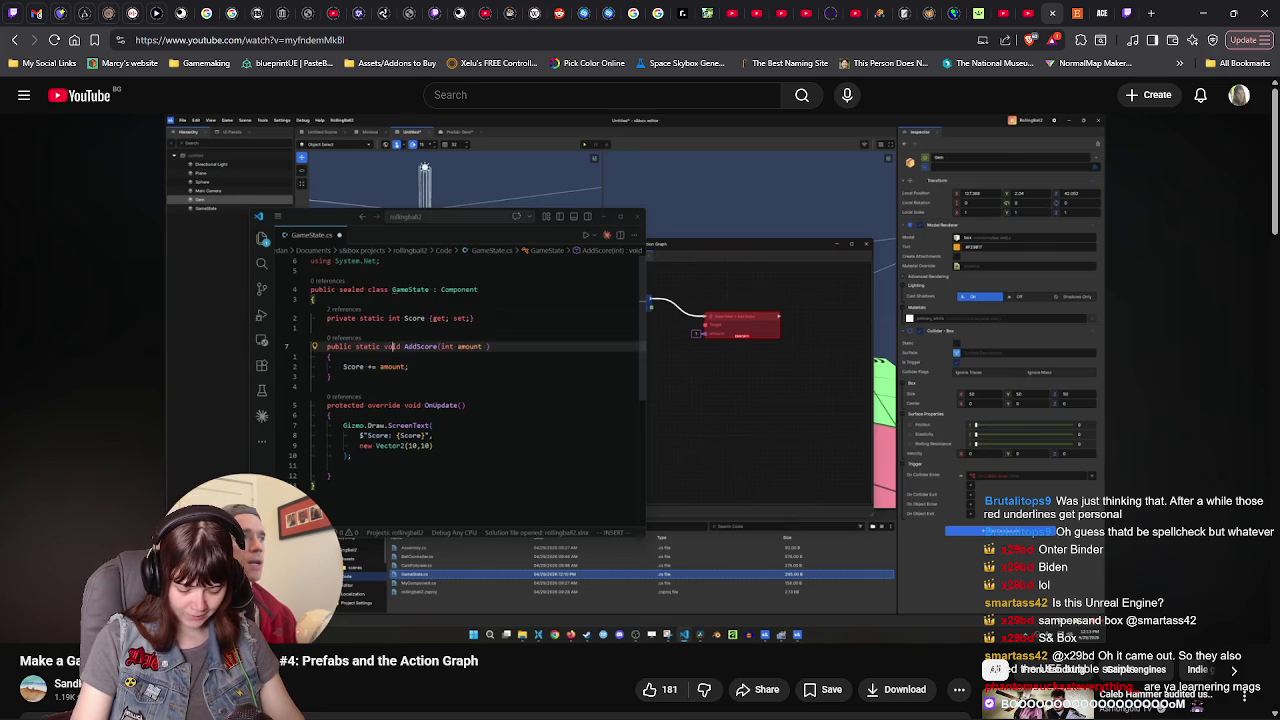
pyautogui.click(955, 428)
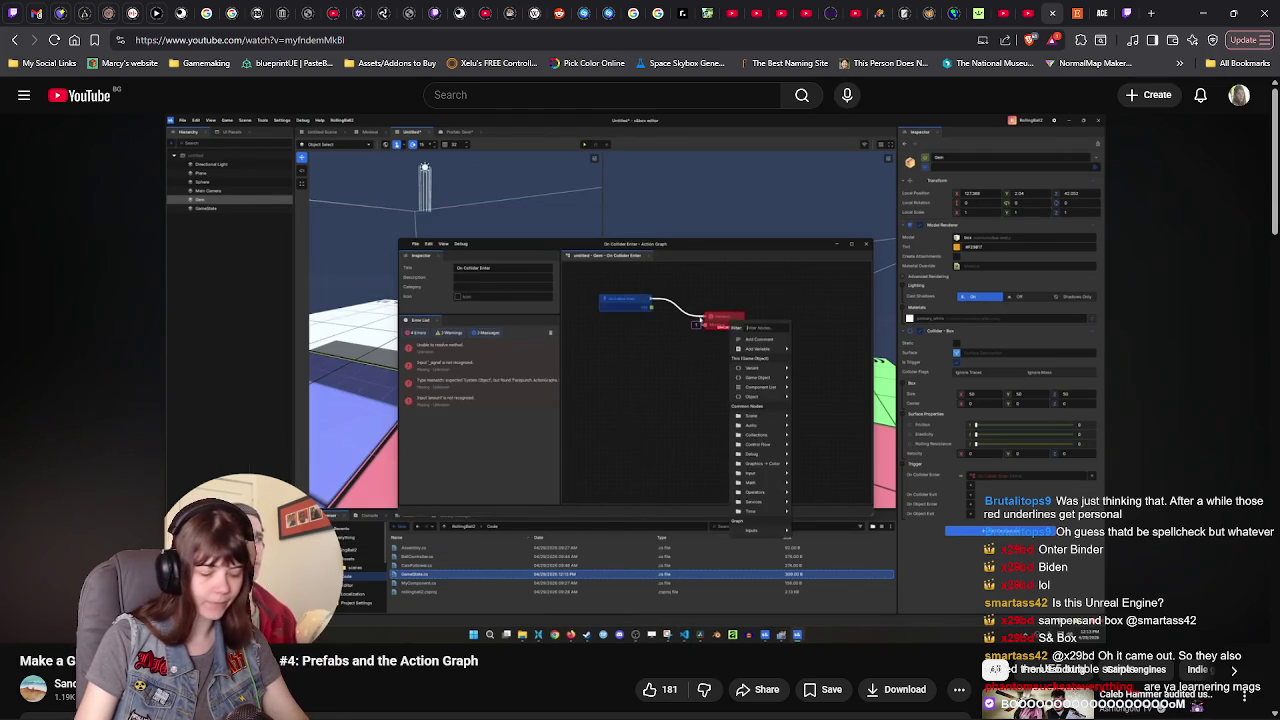
pyautogui.click(955, 428)
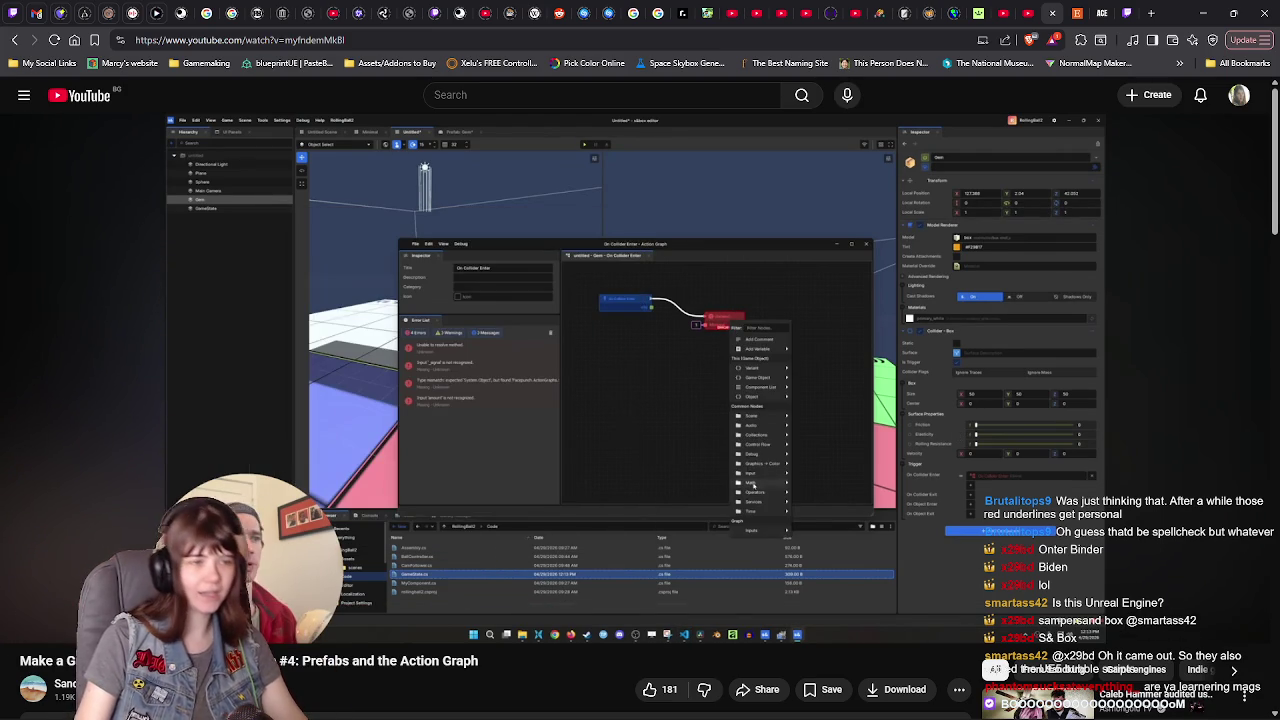
pyautogui.click(955, 428)
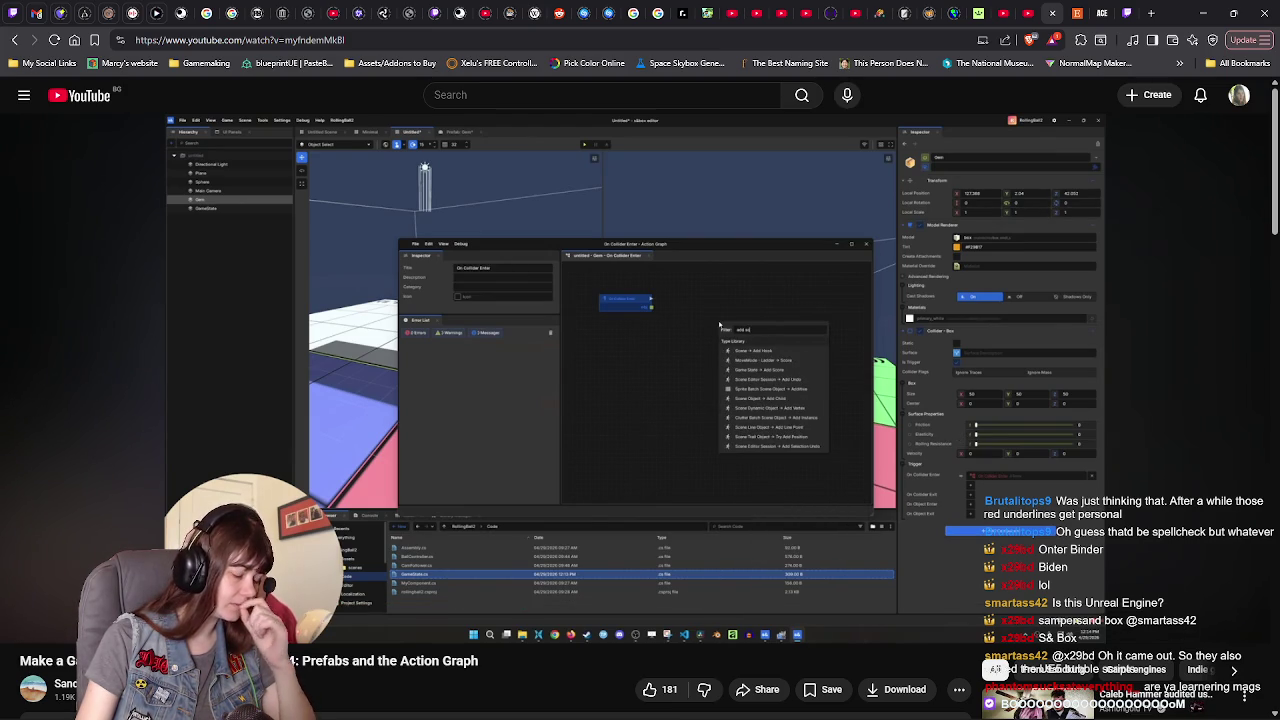
pyautogui.click(955, 428)
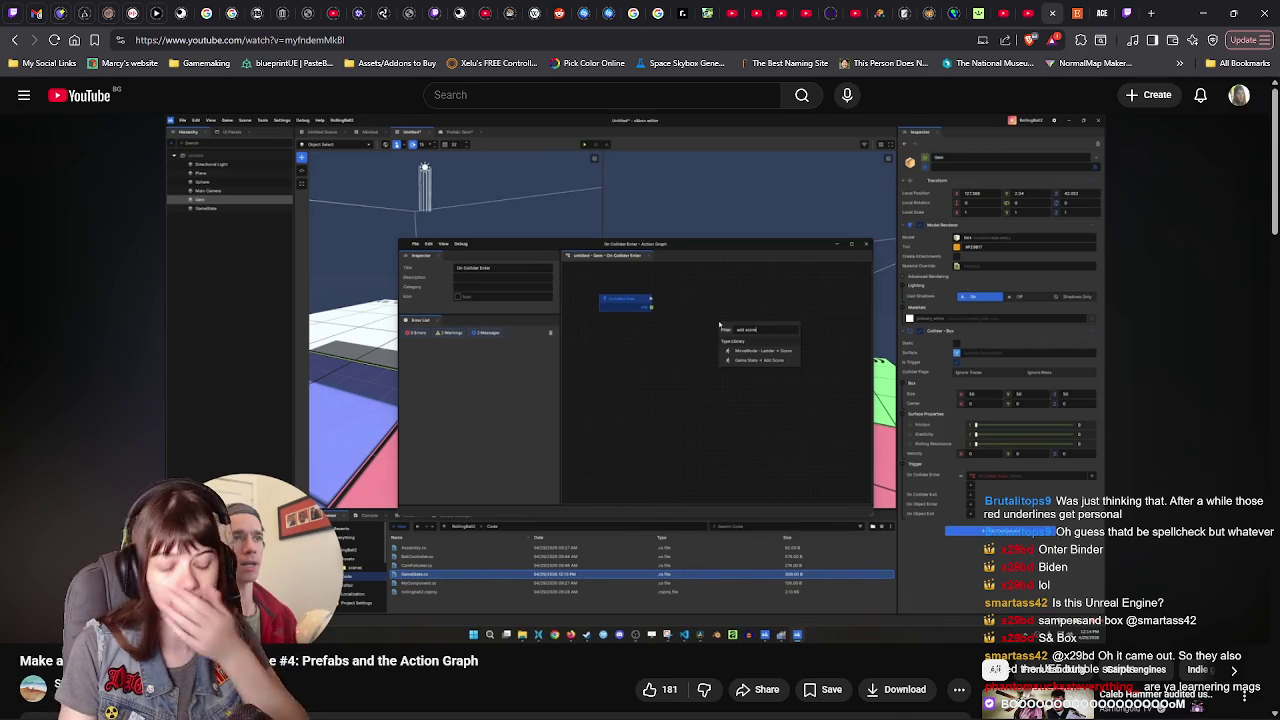
pyautogui.click(955, 428)
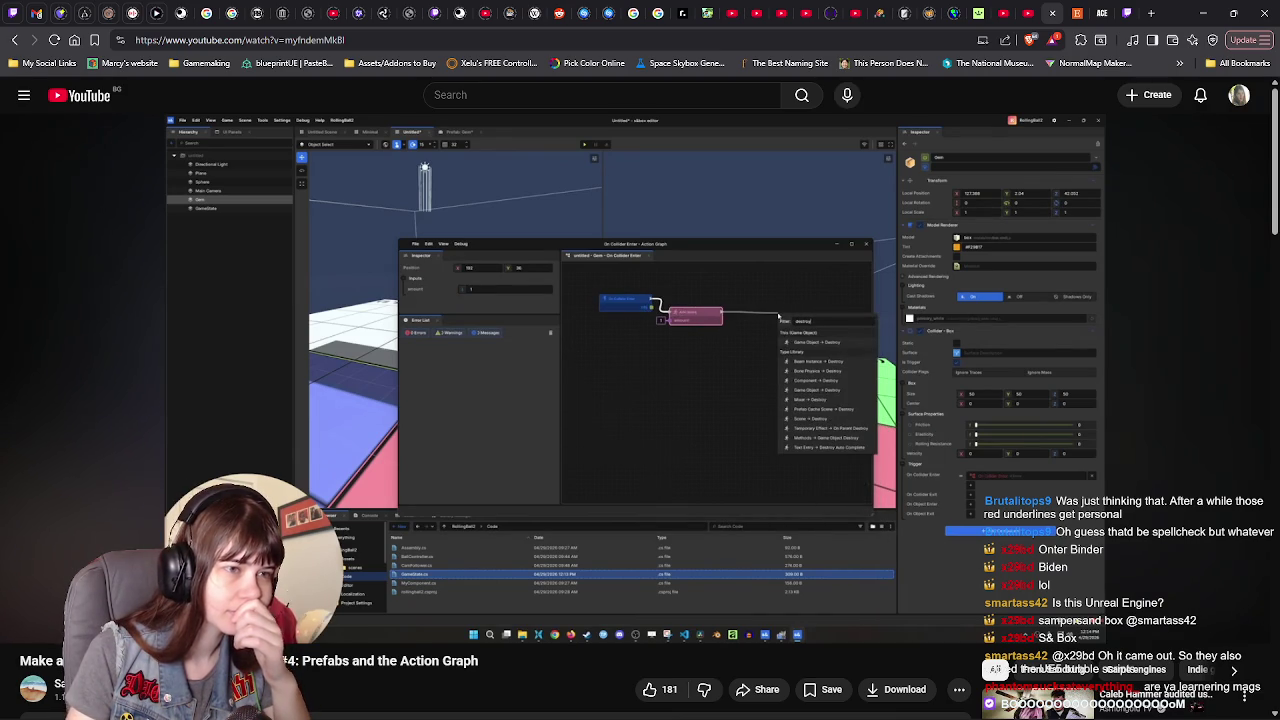
pyautogui.click(955, 428)
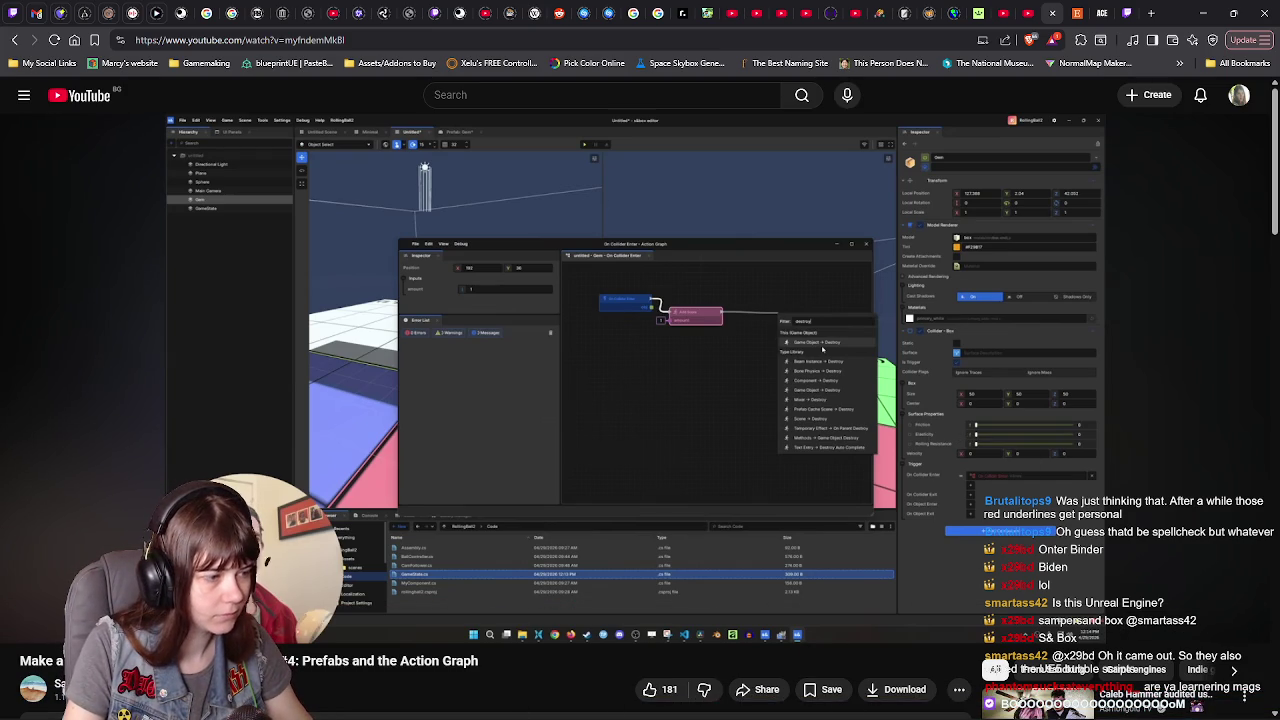
# - Delete the Get Game State and Add Score nodes from the On Collider Enter graph
pyautogui.click(403, 712)
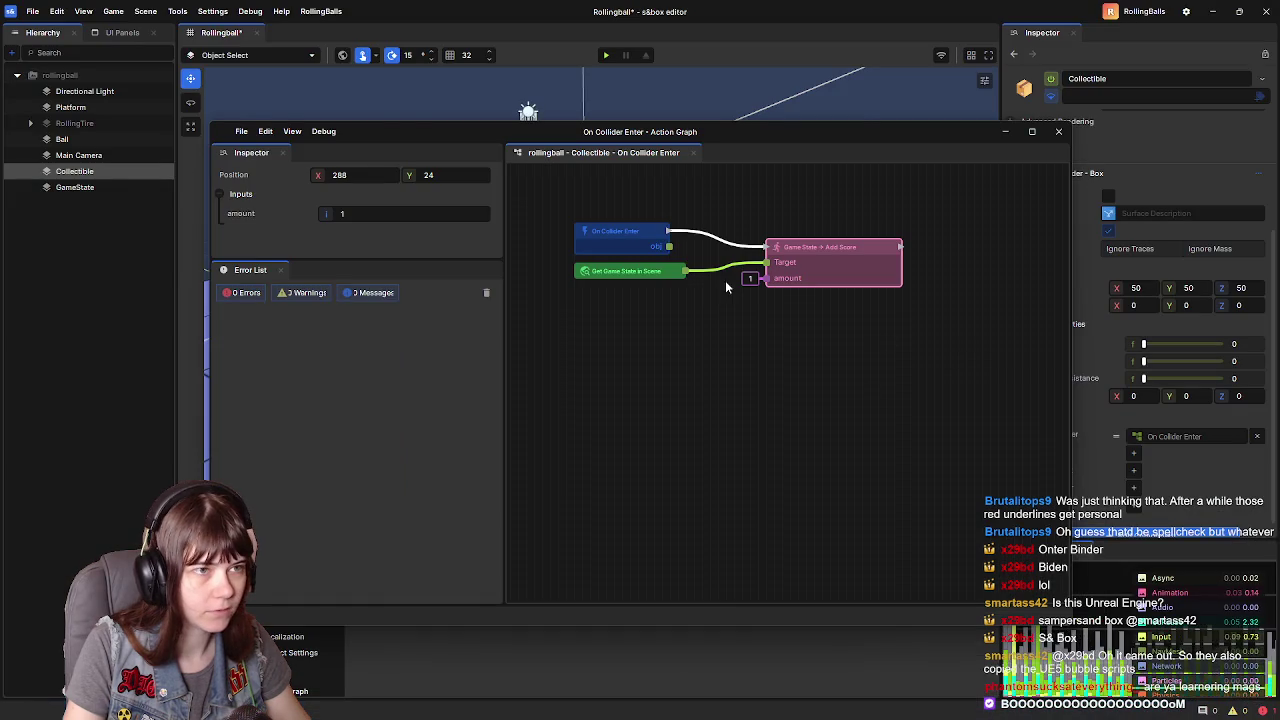
pyautogui.click(649, 276)
pyautogui.press('Delete')
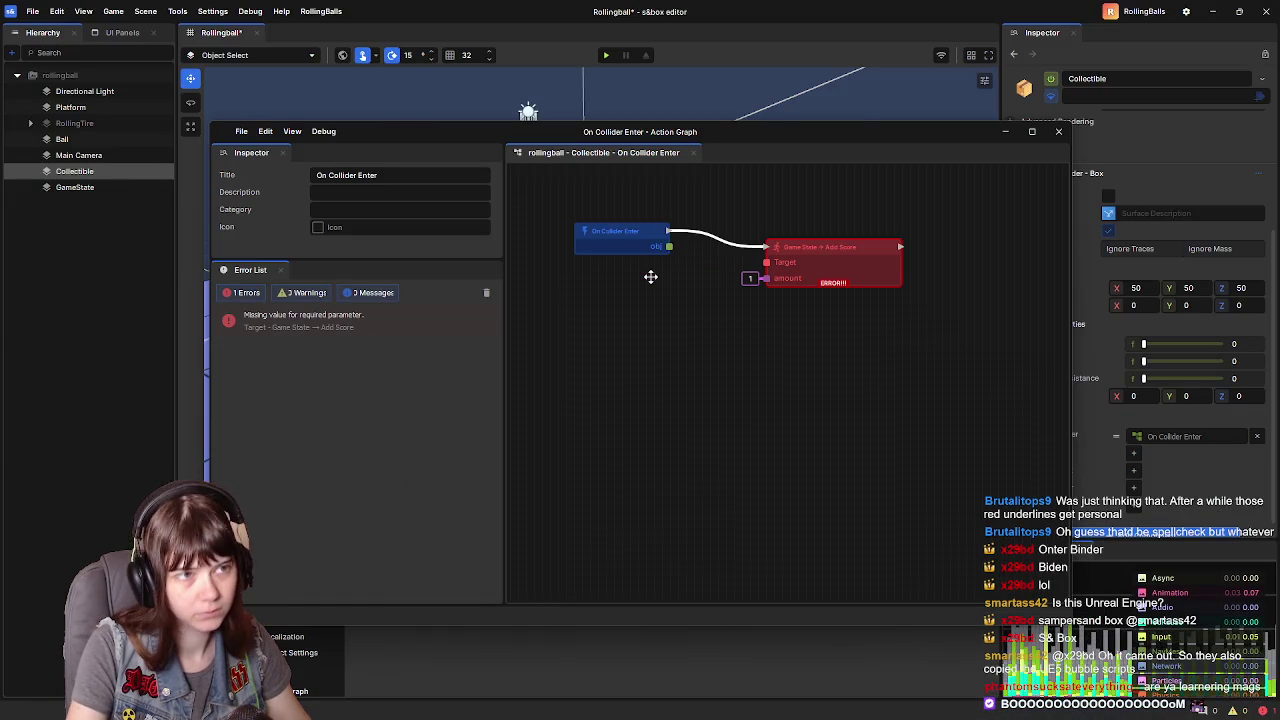
pyautogui.click(797, 261)
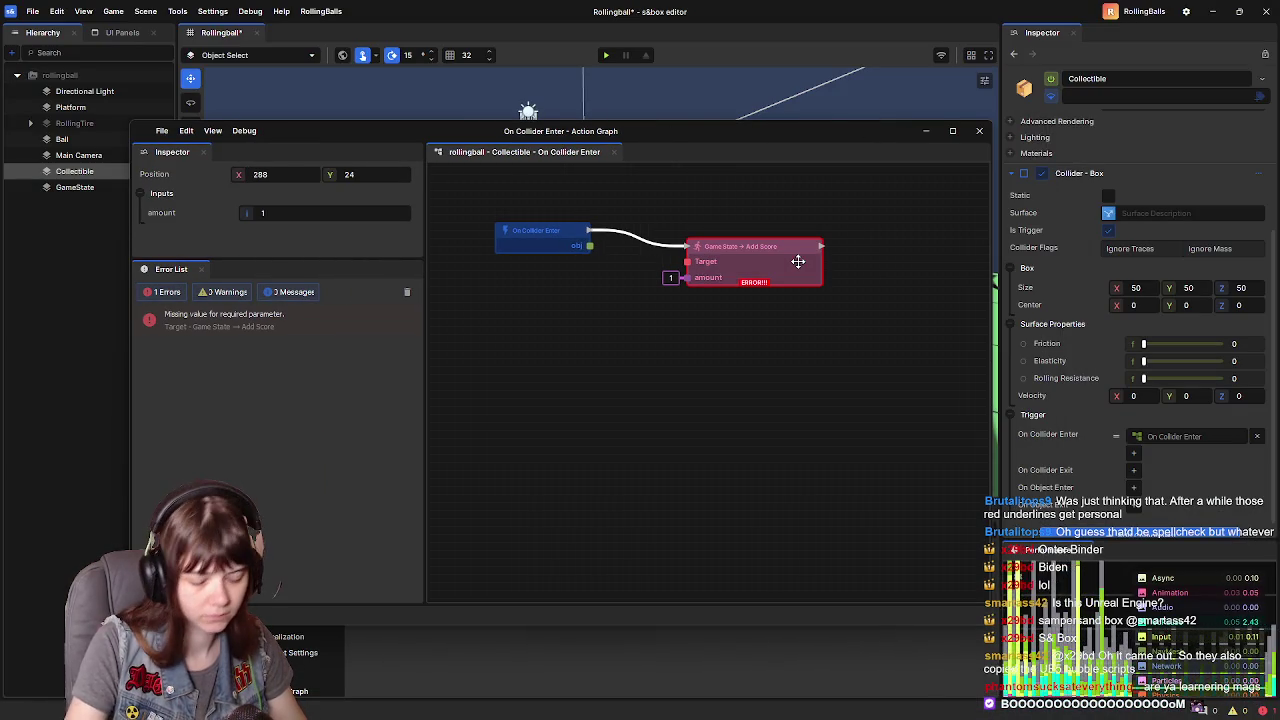
pyautogui.press('Delete')
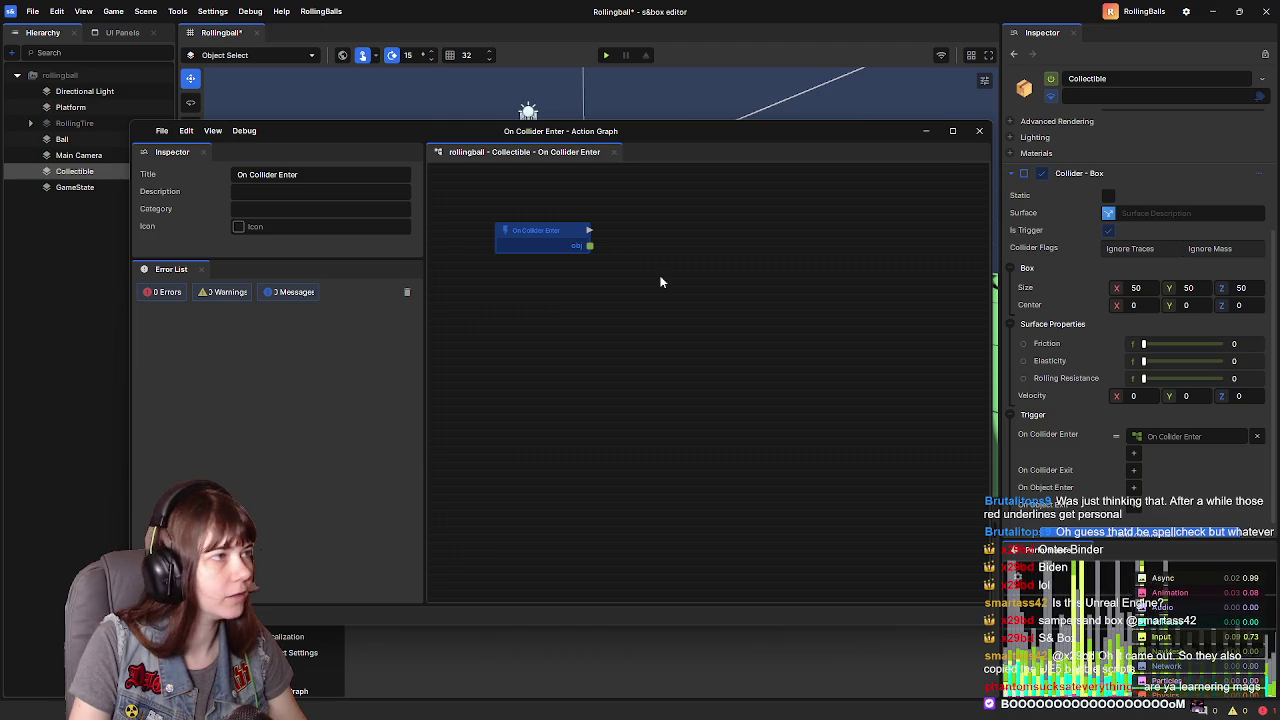
# - Open GameState.cs in Visual Studio from the GameState object's Game State component
pyautogui.click(75, 187)
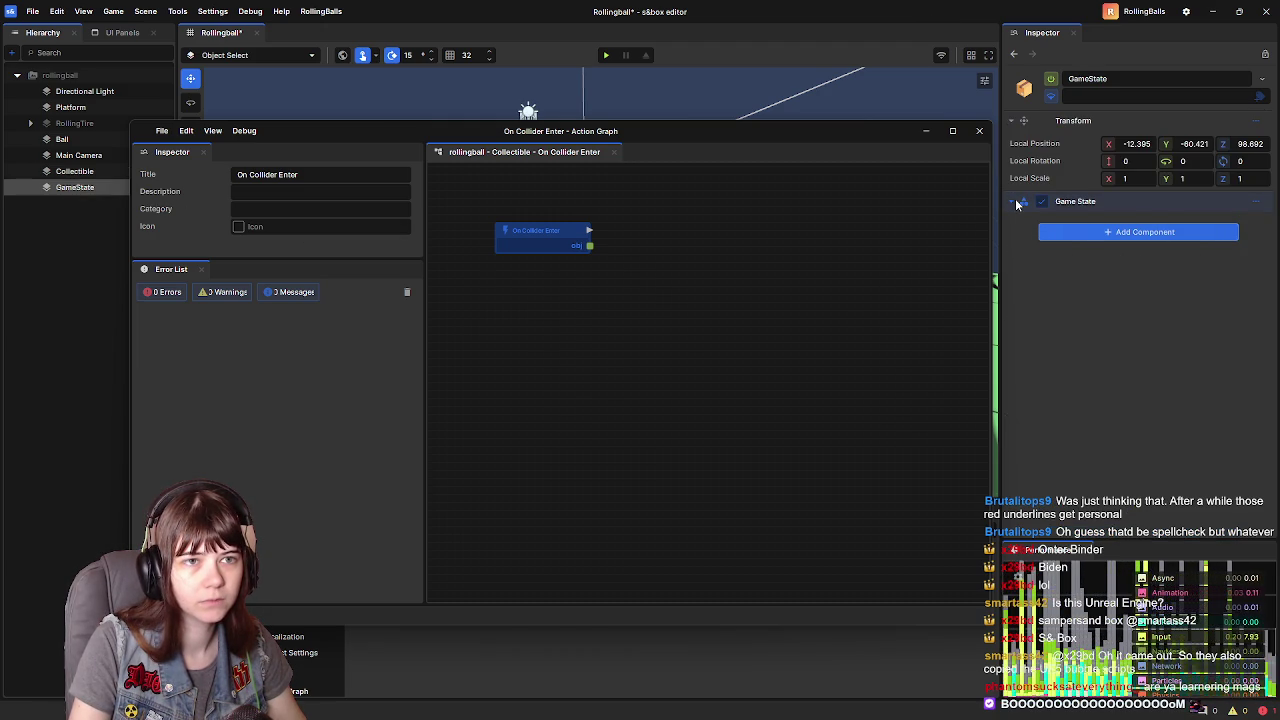
pyautogui.rightClick(1186, 201)
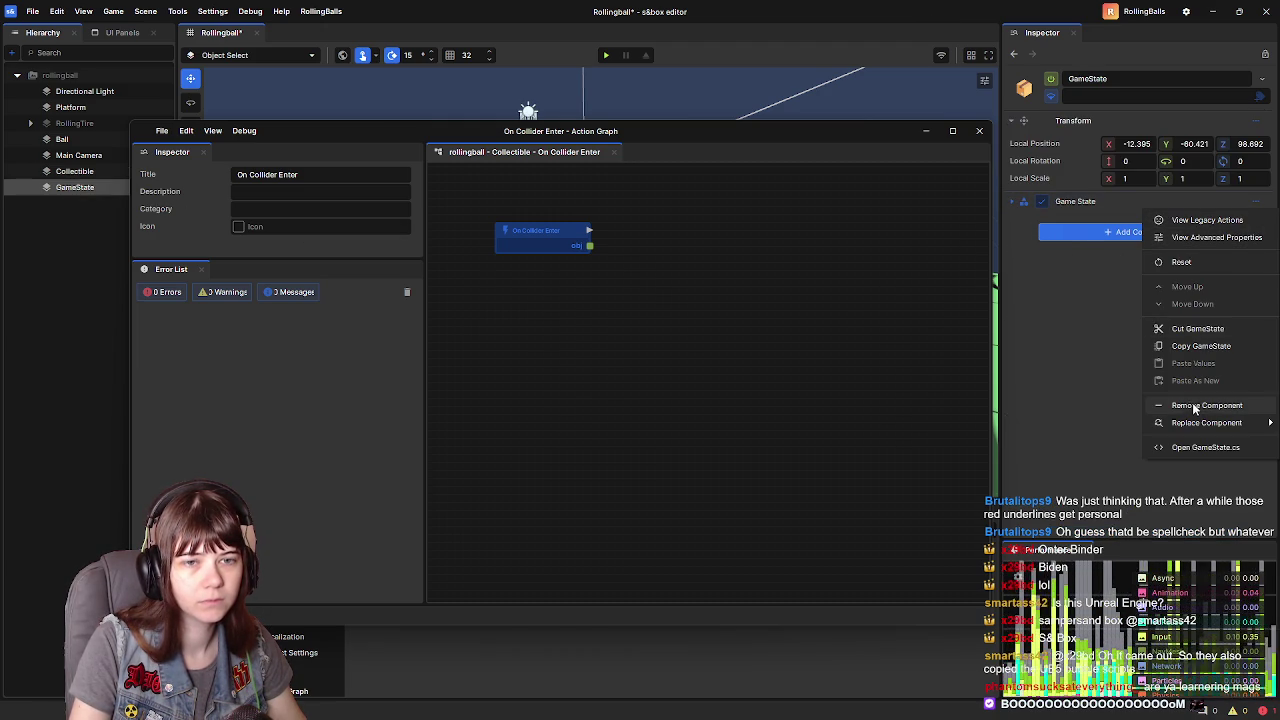
pyautogui.click(1216, 450)
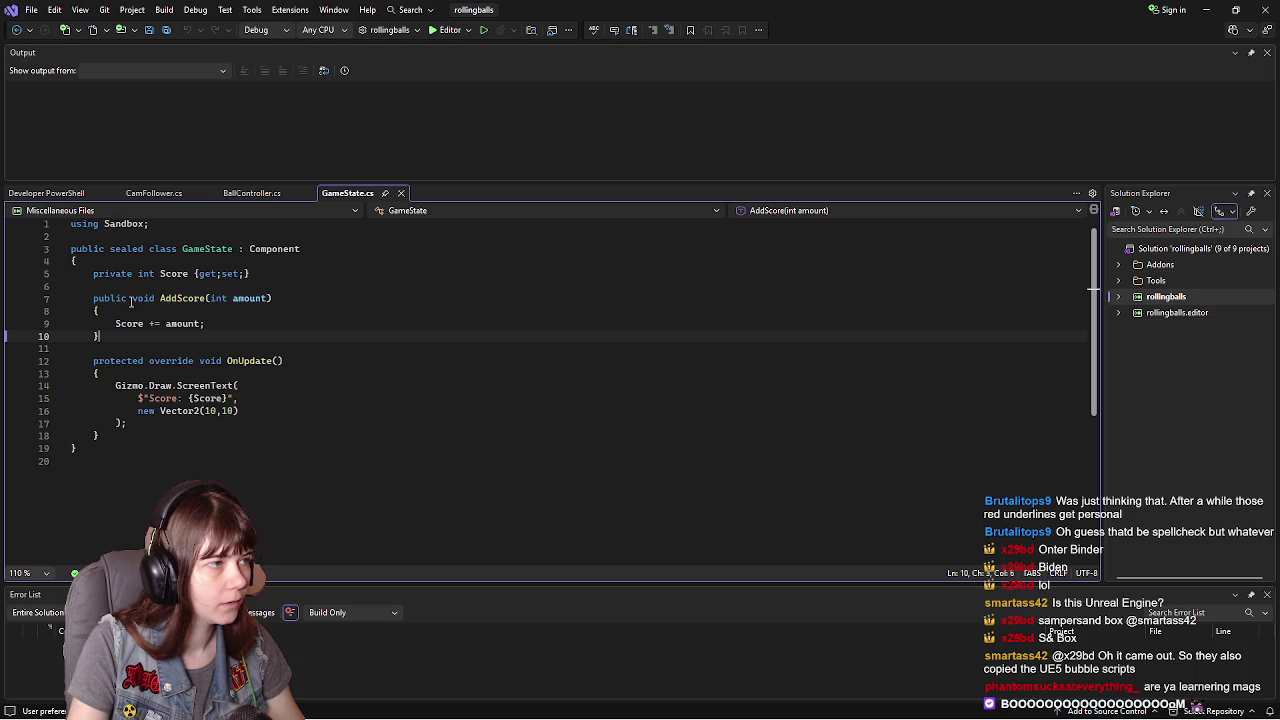
# - Add 'static' to the Score property and AddScore method, save GameState.cs, and close Visual Studio
pyautogui.click(139, 292)
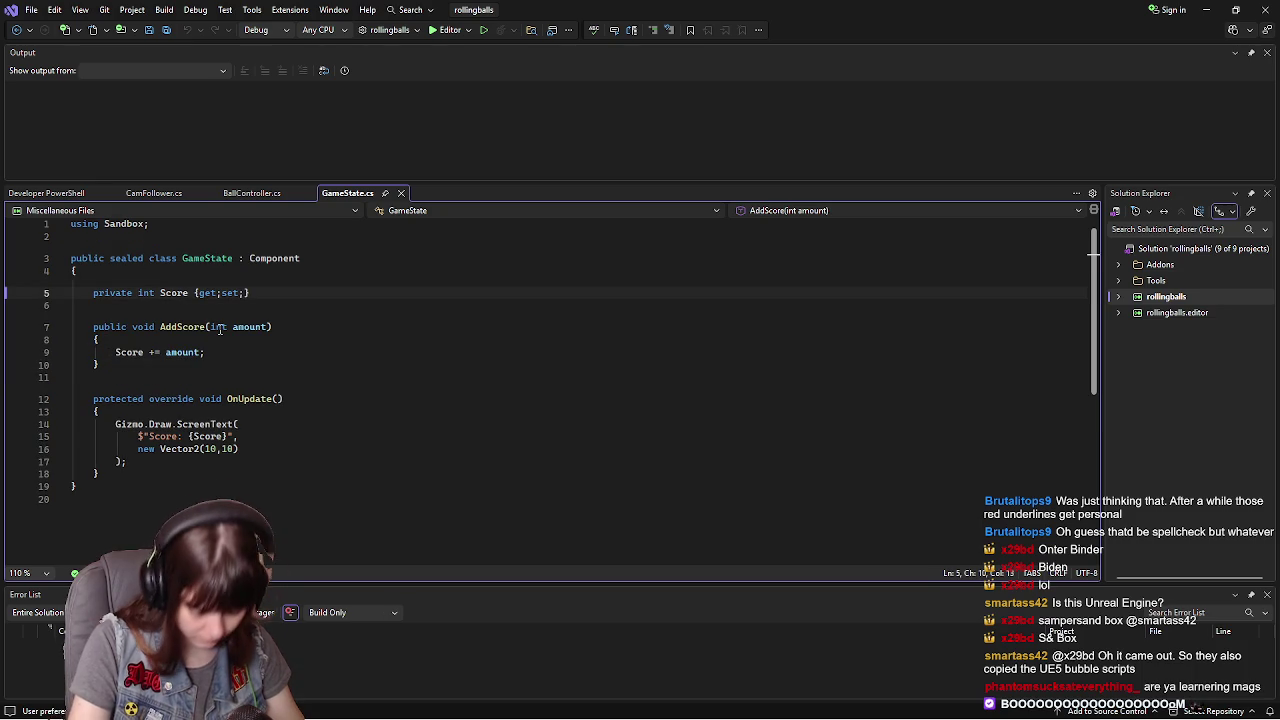
pyautogui.write('static')
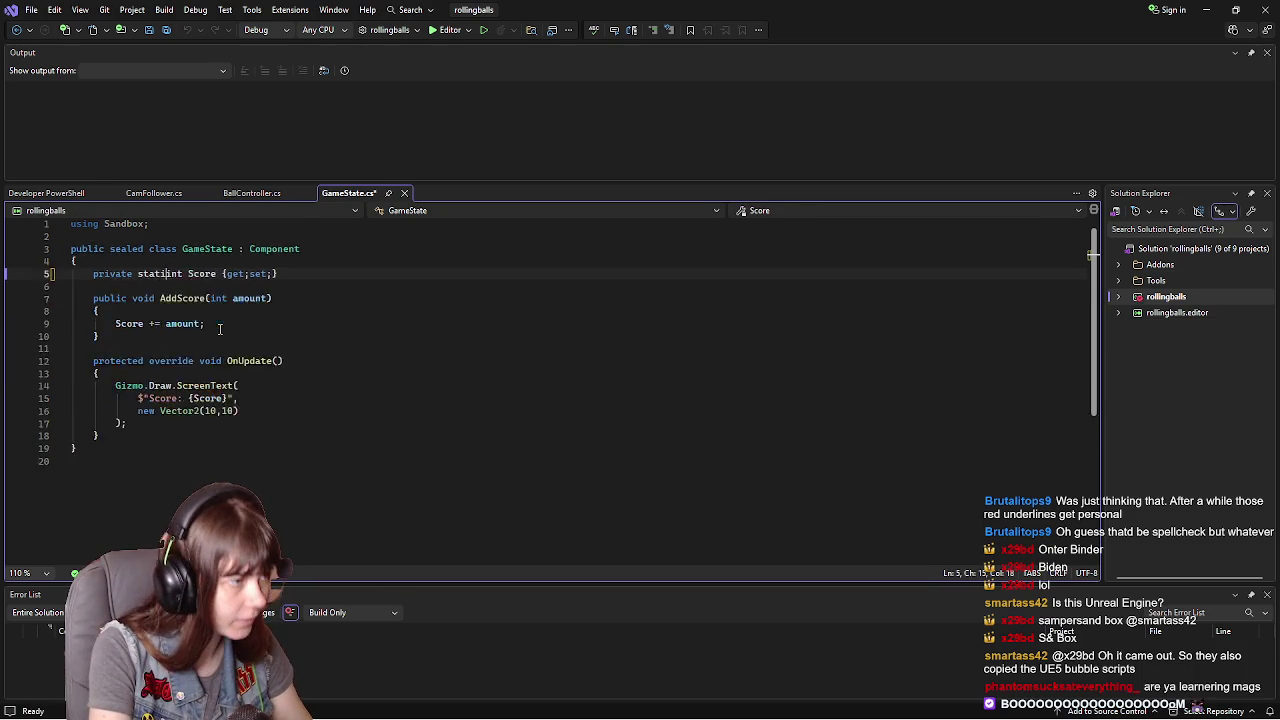
pyautogui.click(132, 321)
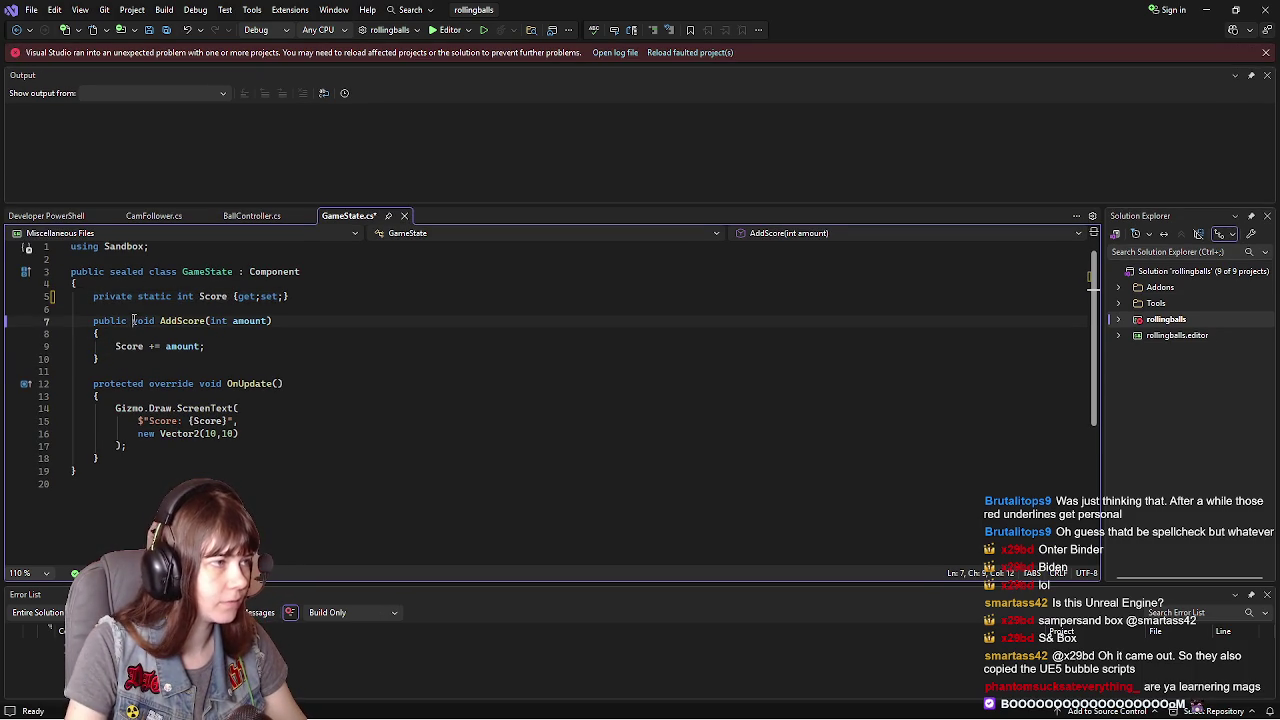
pyautogui.write('static')
pyautogui.hotkey('ctrl', 's')
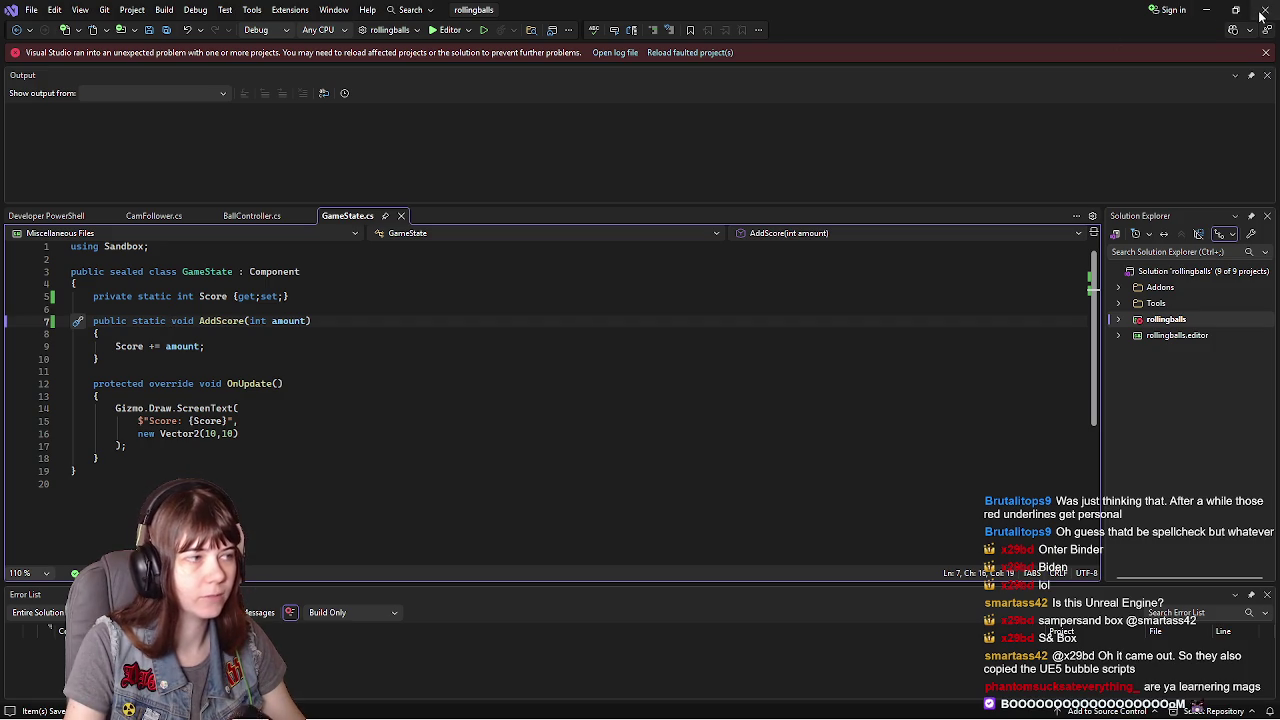
pyautogui.click(1262, 12)
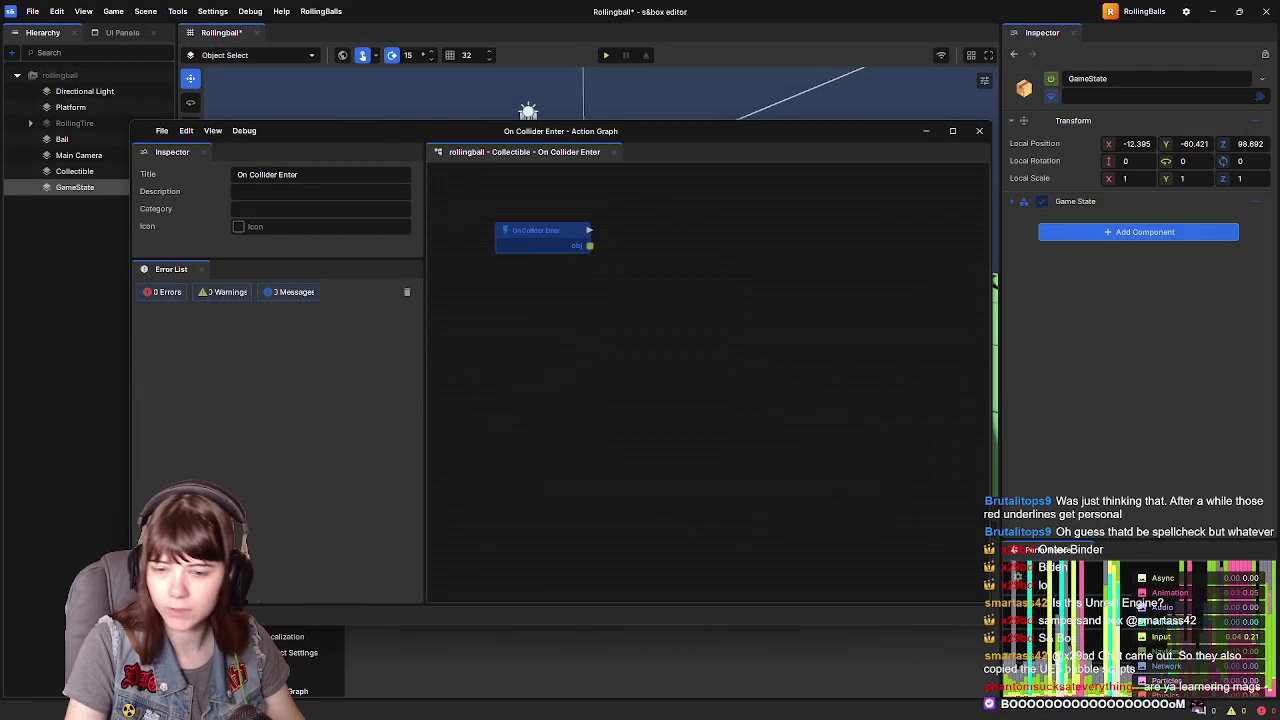
# - Switch to the Chrome window with the paused s&box YouTube tutorial
pyautogui.hotkey('alt', 'Tab')
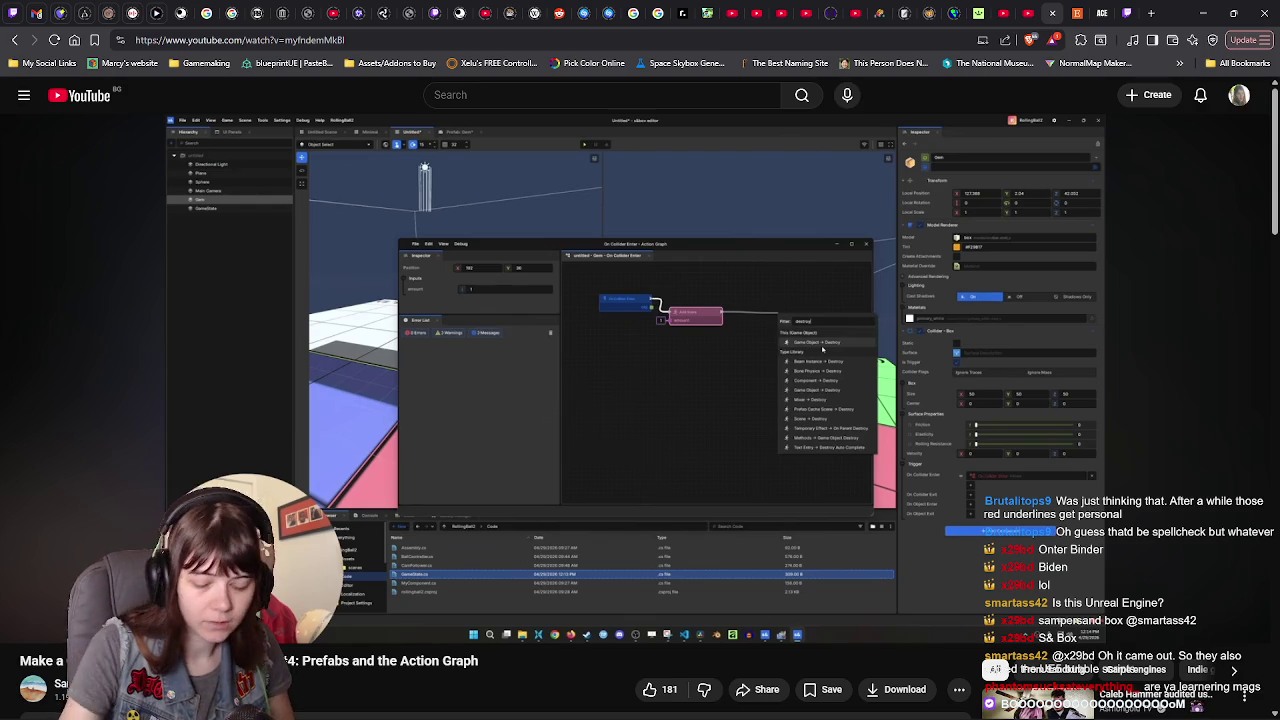
# - Change the tutorial video's playback quality from Auto to a fixed resolution
pyautogui.click(1180, 624)
pyautogui.click(1175, 580)
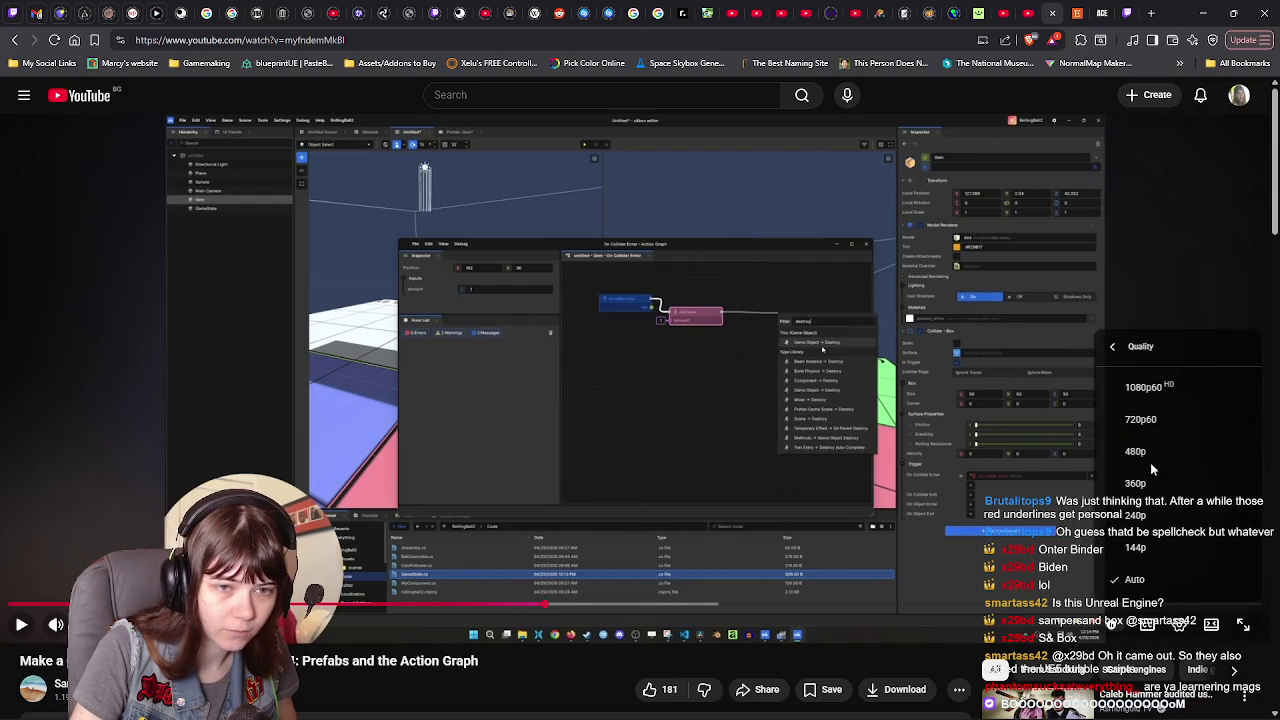
pyautogui.click(1155, 410)
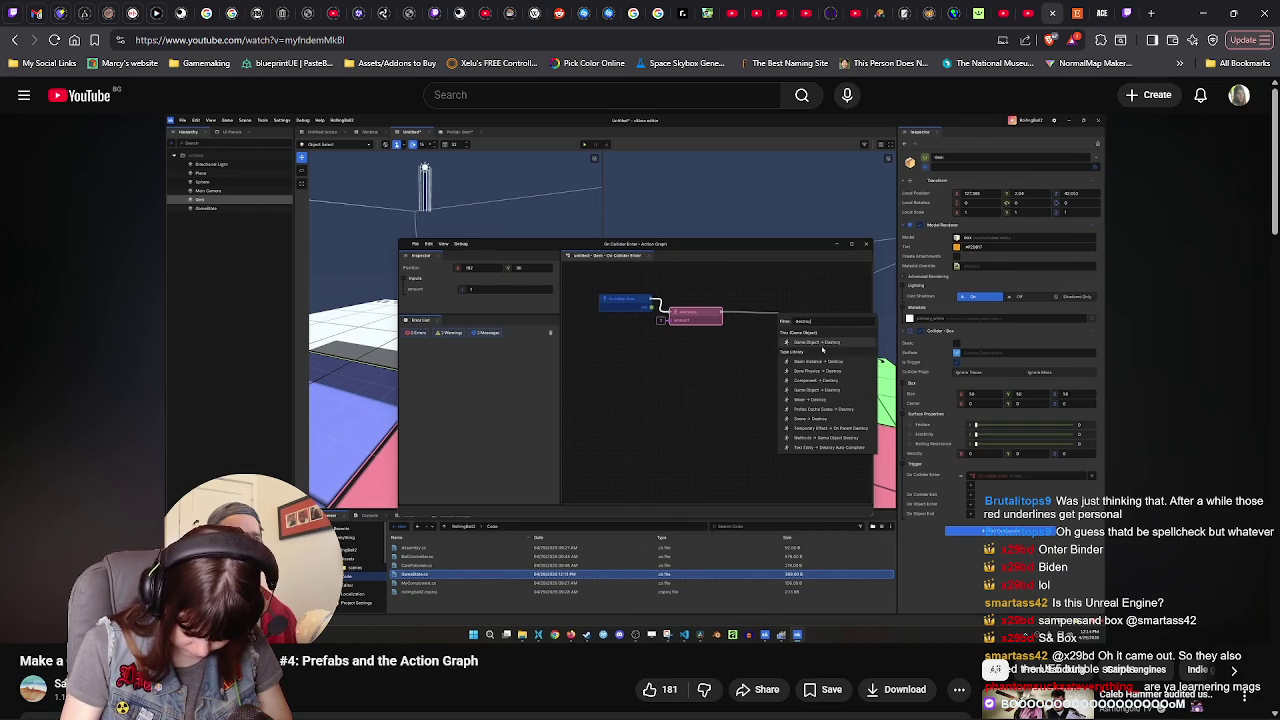
# - Play the tutorial and pause once the Destroy node is connected after Add Score
pyautogui.click(979, 400)
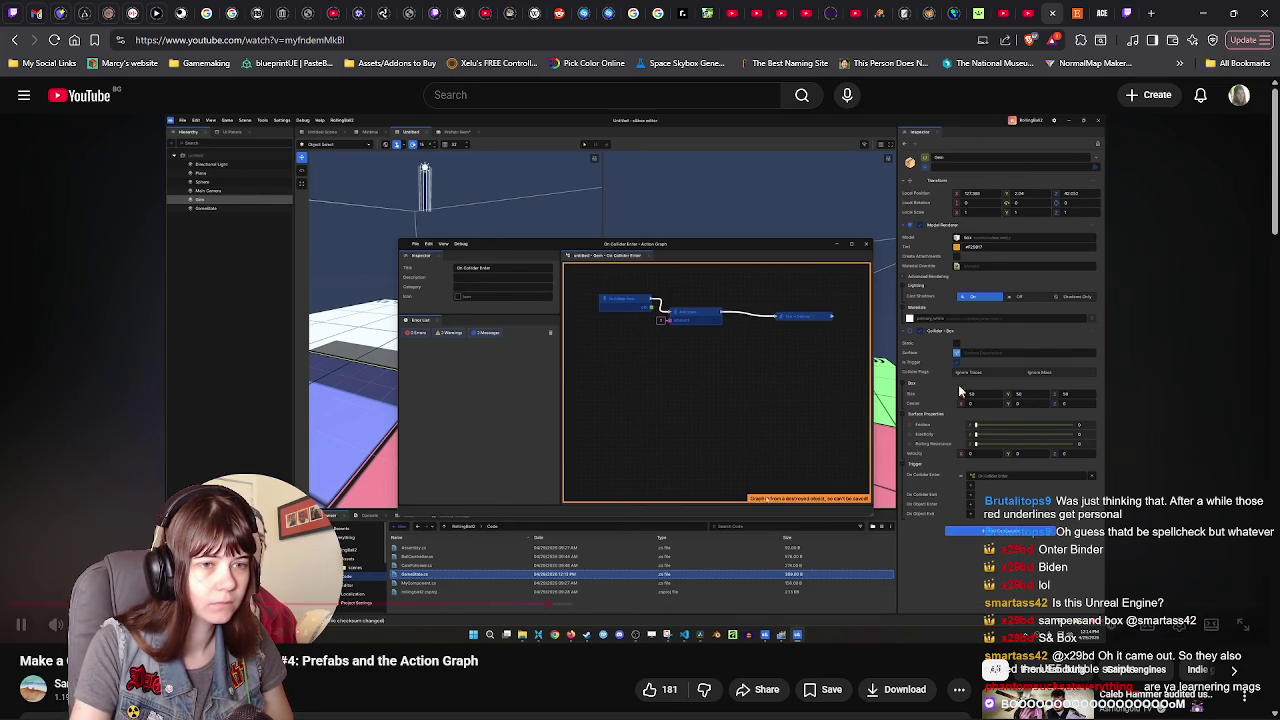
pyautogui.click(944, 376)
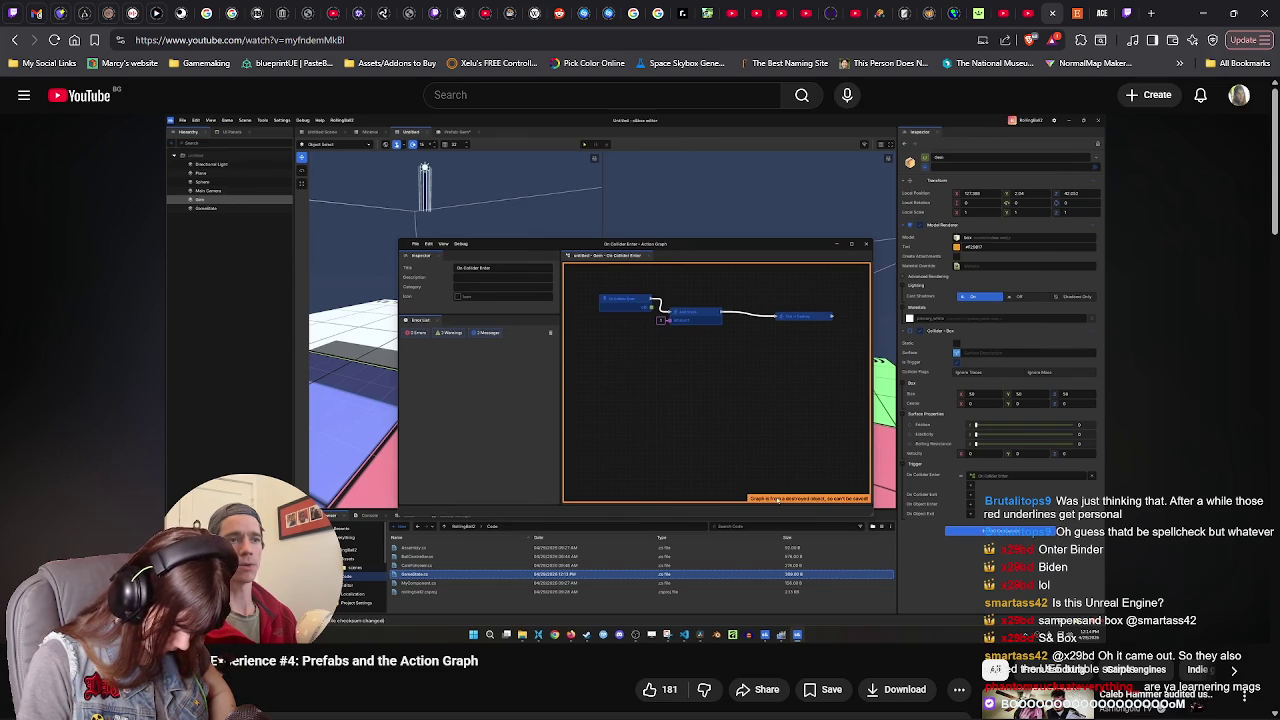
# - Watch a little more of the tutorial, then return to the s&box editor's On Collider Enter graph
pyautogui.click(978, 322)
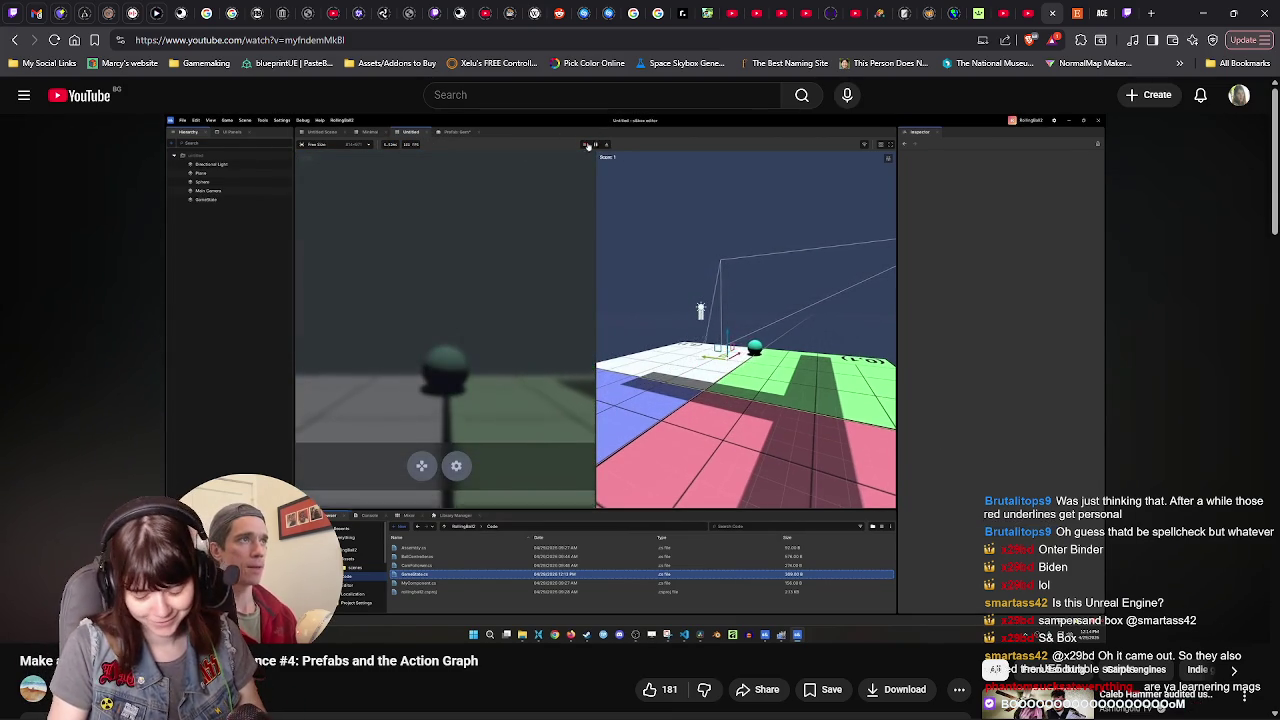
pyautogui.click(973, 313)
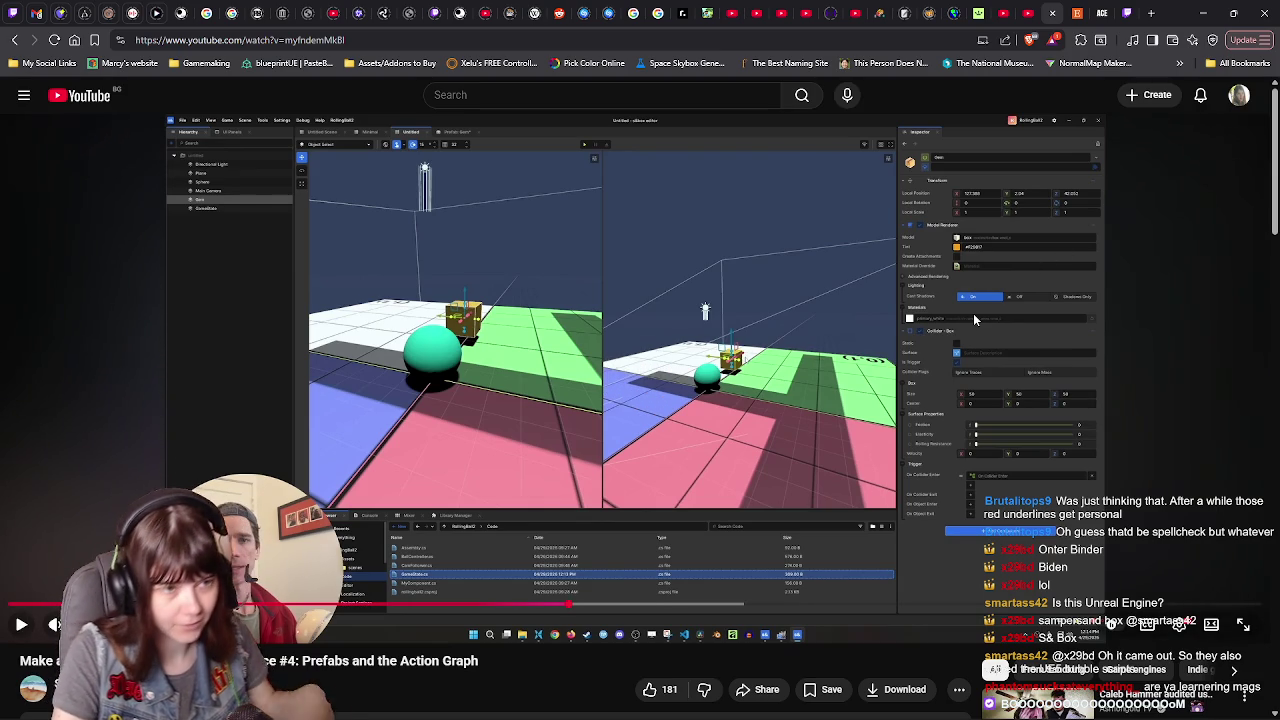
pyautogui.click(400, 713)
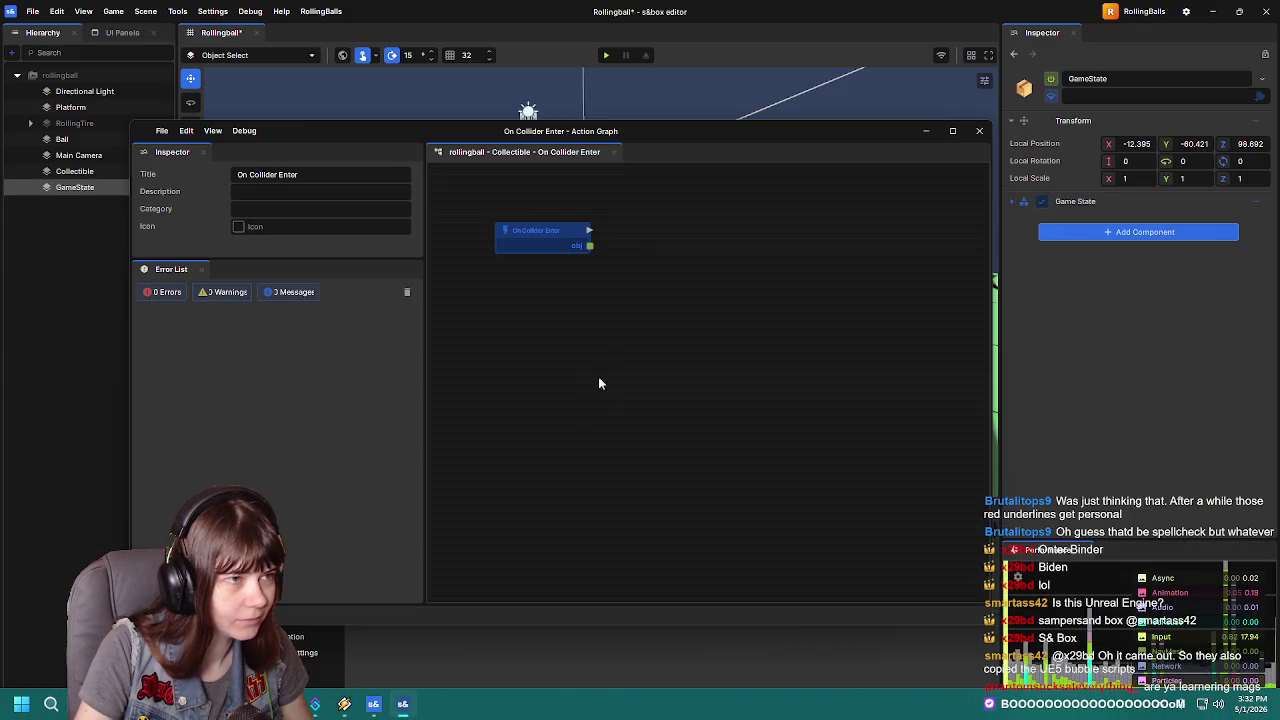
# - Connect a Game State Add Score node with amount 1 to On Collider Enter
pyautogui.moveTo(589, 230); pyautogui.dragTo(655, 238)
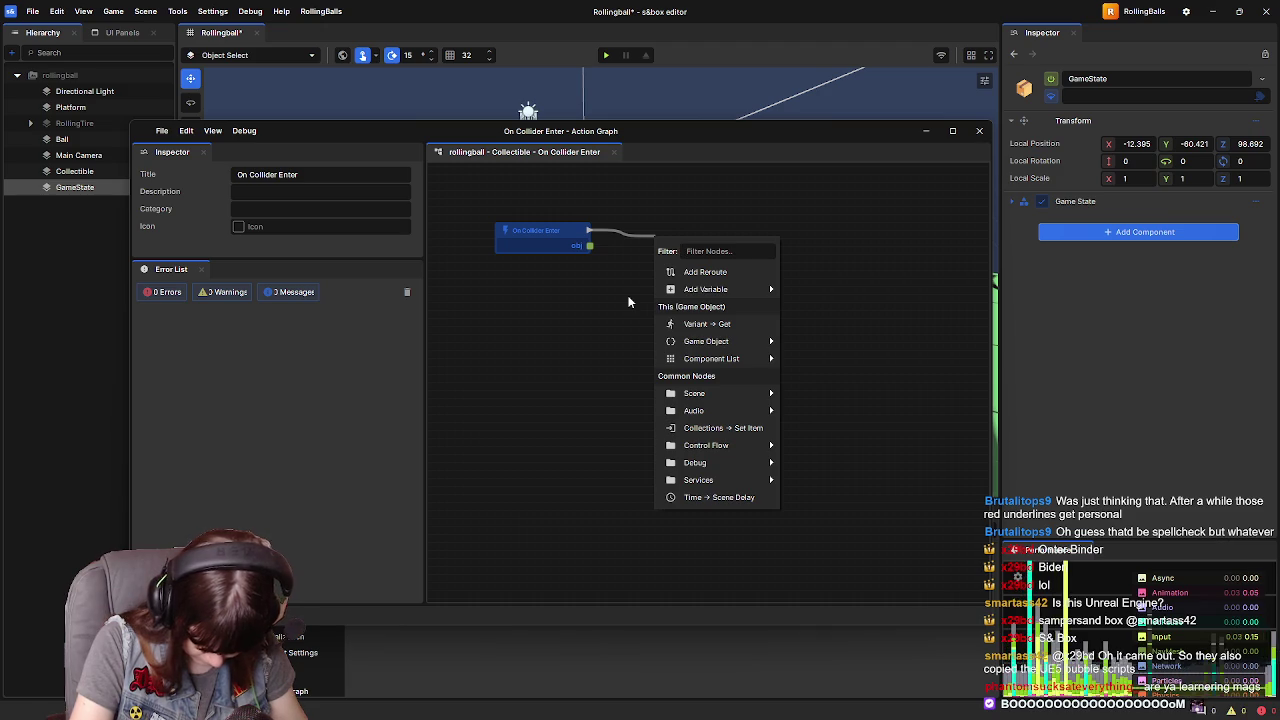
pyautogui.write('add score')
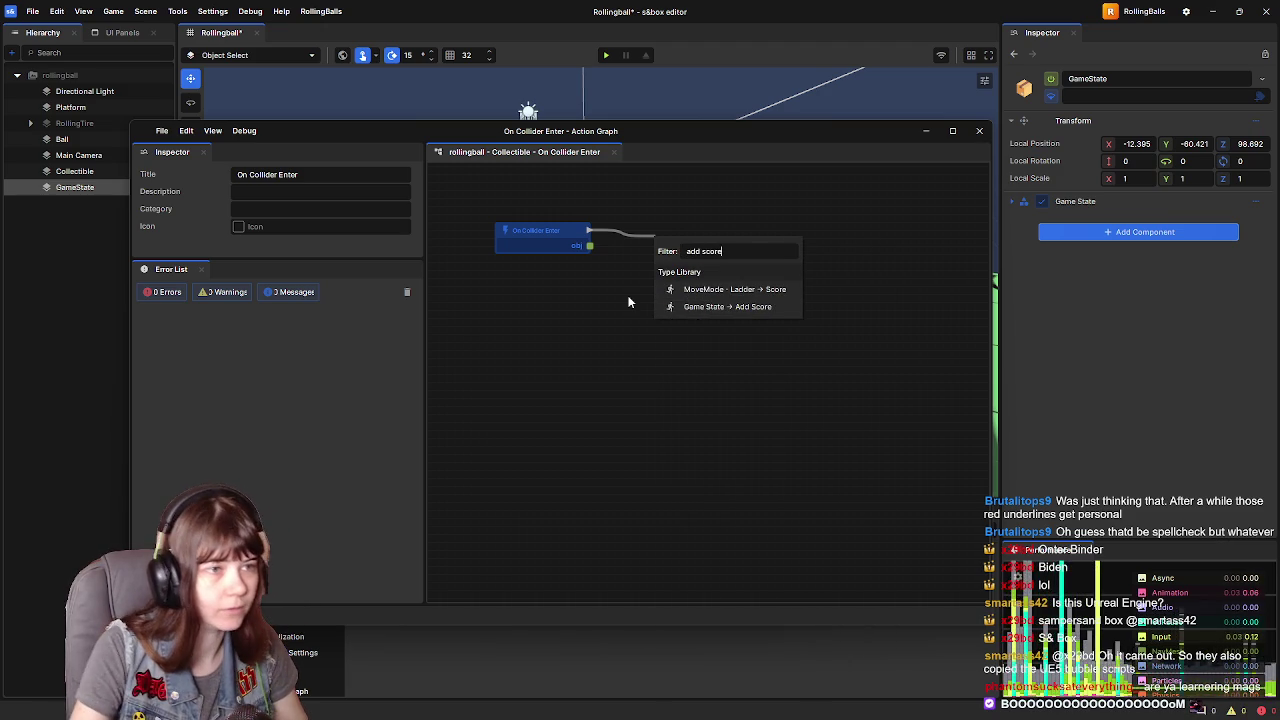
pyautogui.click(748, 306)
pyautogui.moveTo(686, 249); pyautogui.dragTo(686, 234)
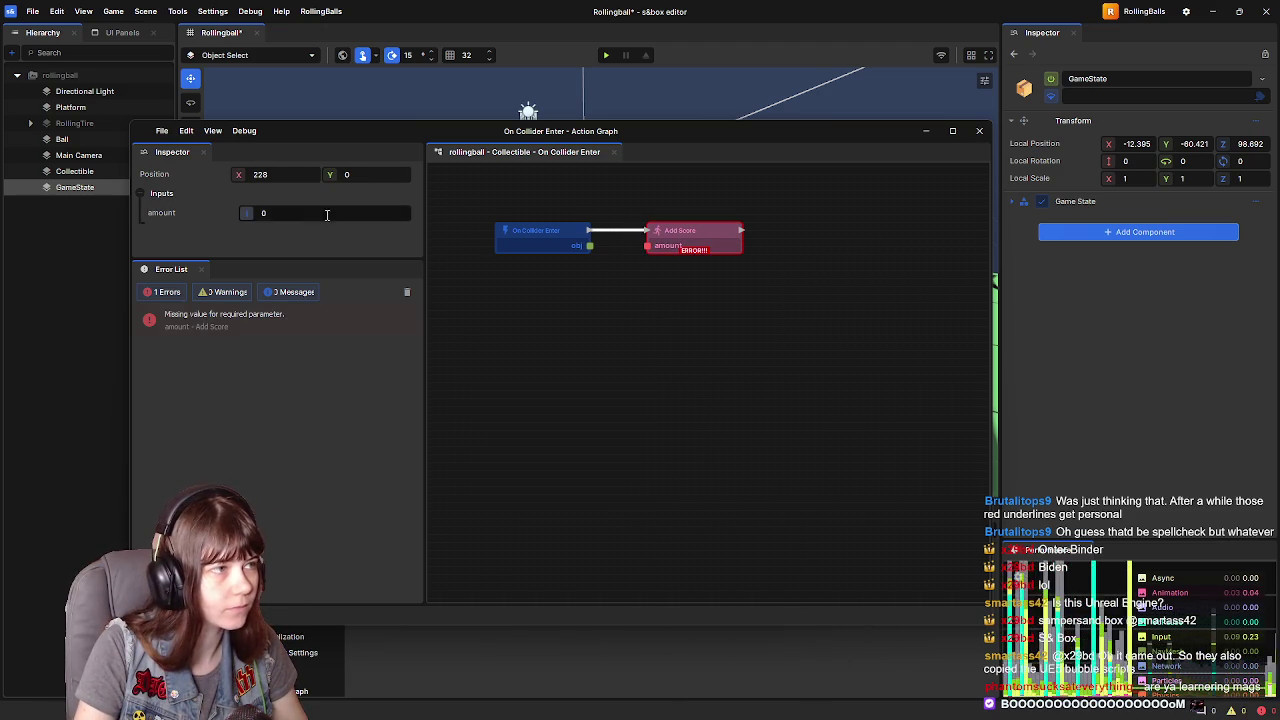
pyautogui.write('1')
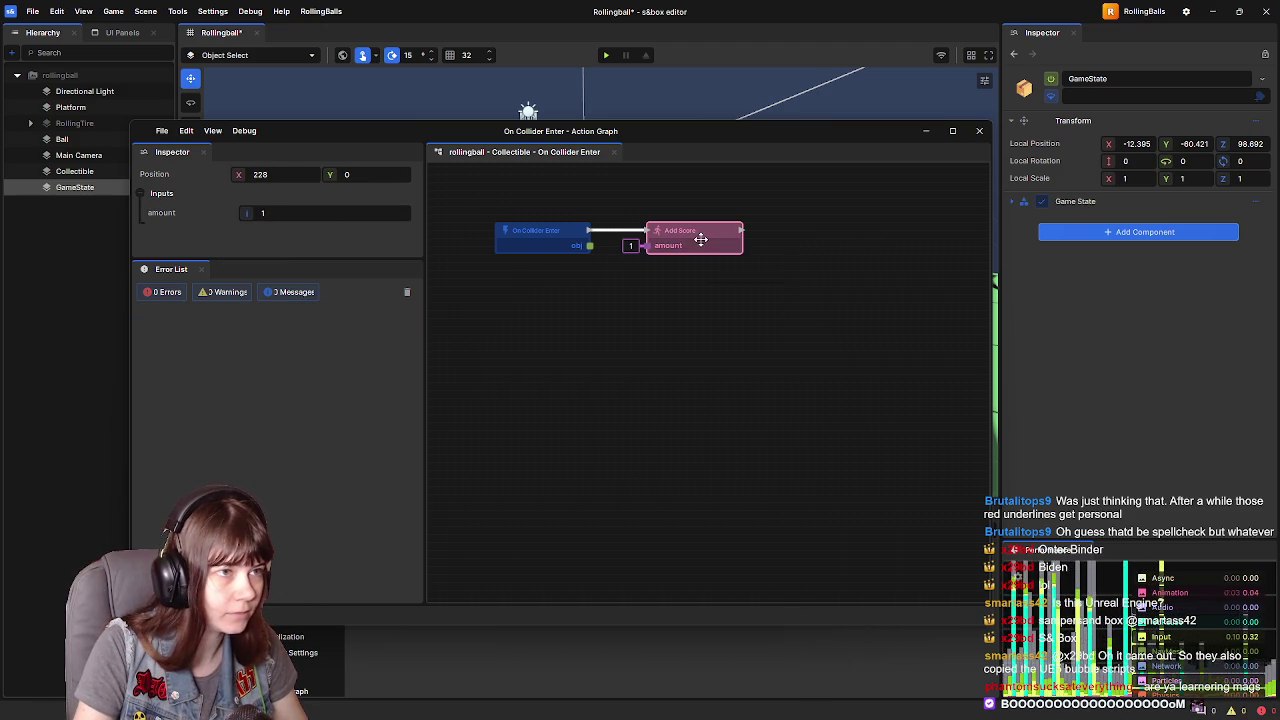
# - Chain a This → Destroy node after the Add Score node
pyautogui.moveTo(740, 230); pyautogui.dragTo(783, 240)
pyautogui.write('desto')
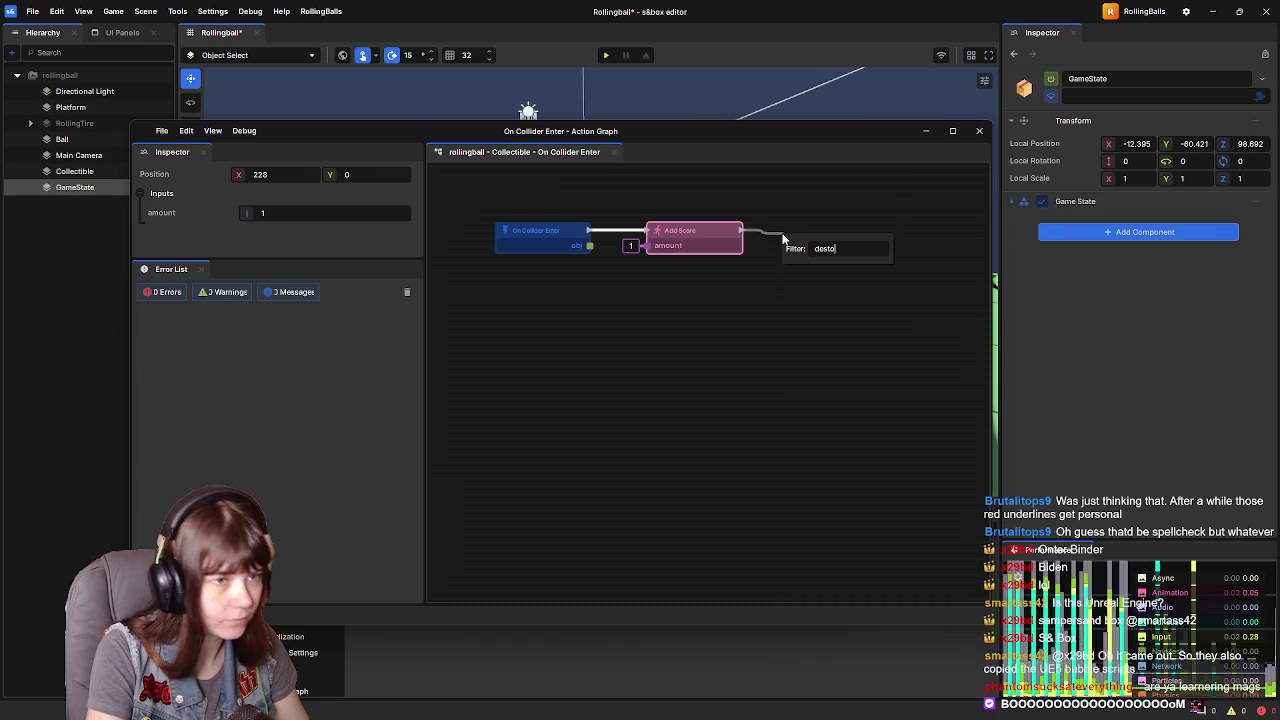
pyautogui.press('BackSpace')
pyautogui.write('roy')
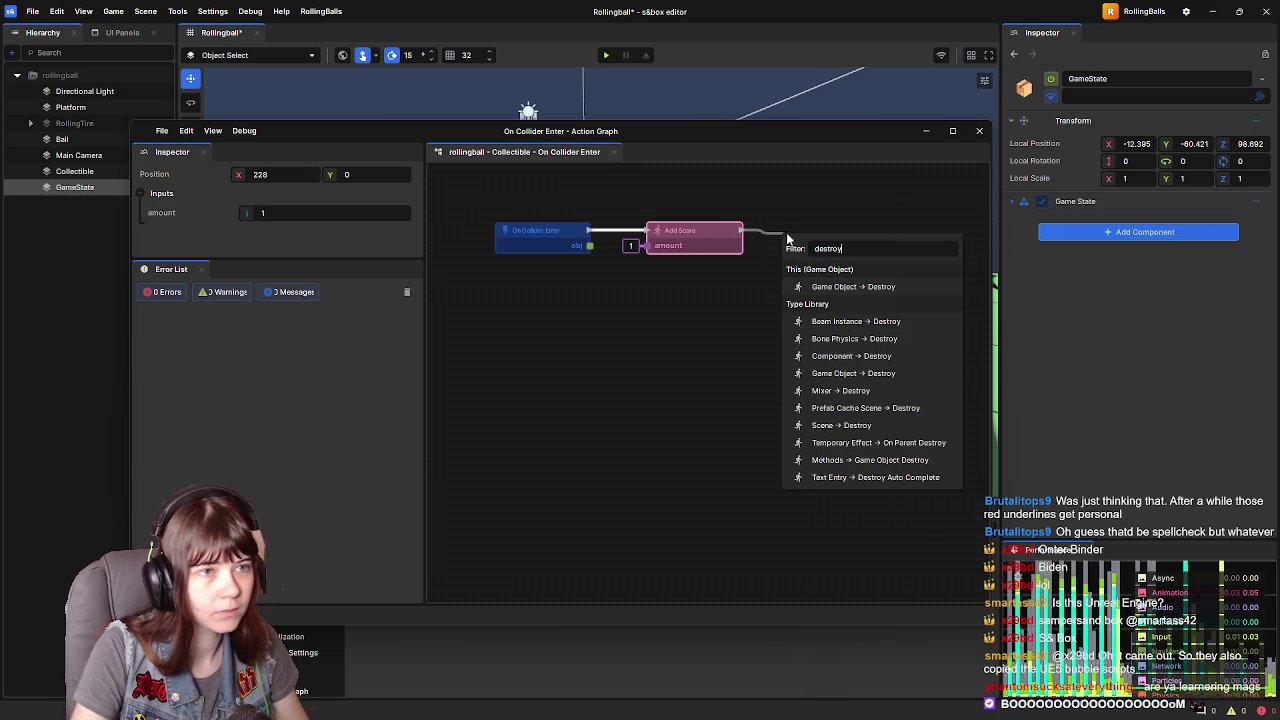
pyautogui.click(903, 286)
# - Check the Destroy node's properties, save the project, and close the graph
pyautogui.click(831, 220)
pyautogui.click(831, 236)
pyautogui.click(665, 205)
pyautogui.hotkey('ctrl', 's')
pyautogui.click(978, 132)
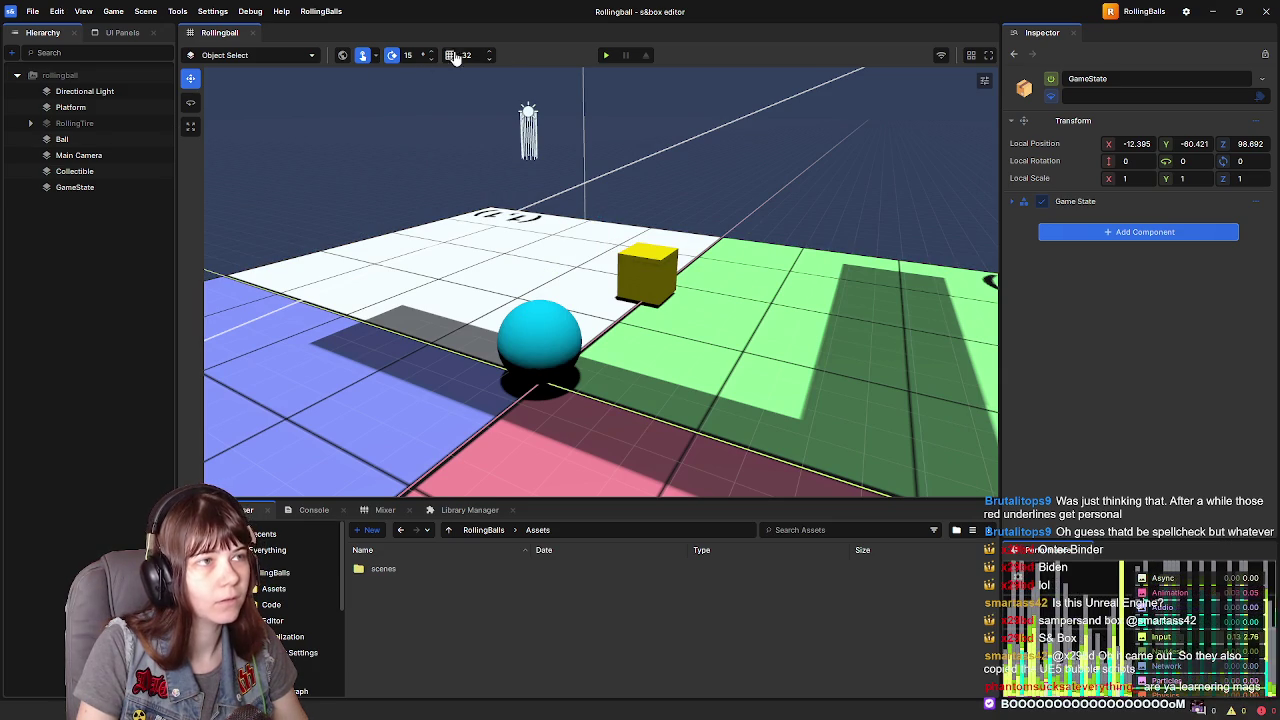
# - Play-test by rolling the ball into the cube, leave the game, and return to the tutorial
pyautogui.click(605, 55)
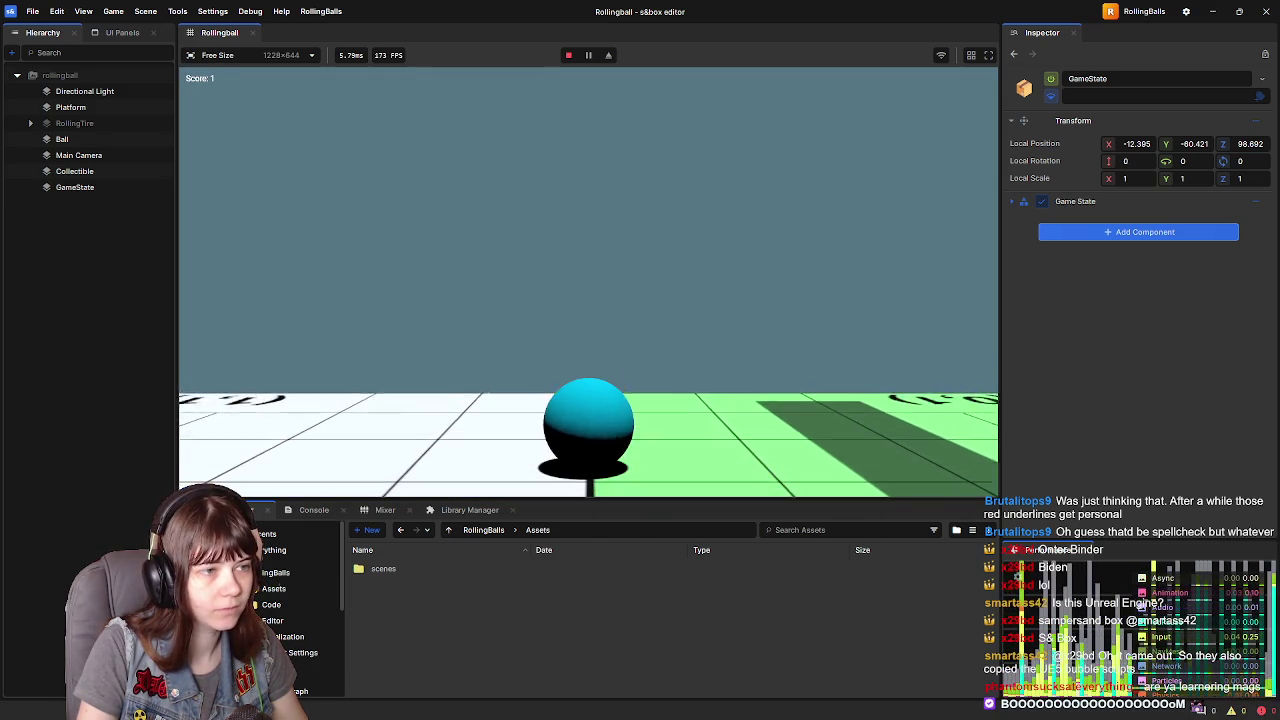
pyautogui.press('s')
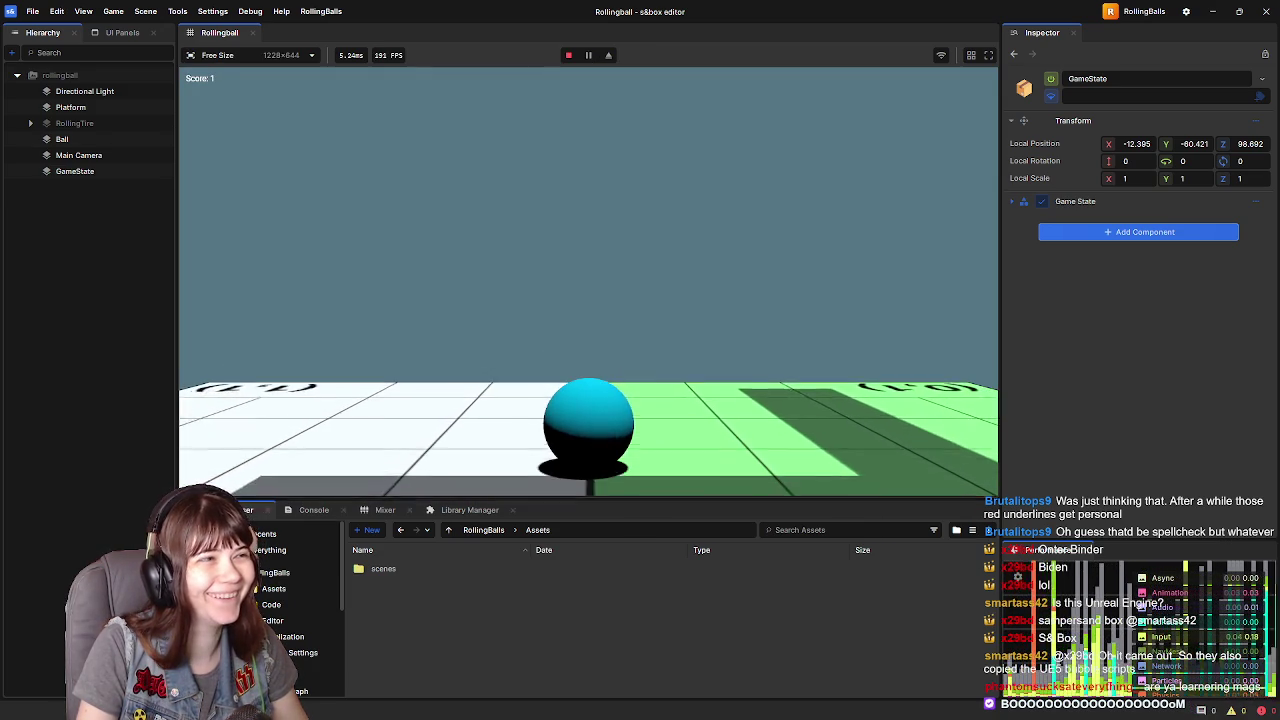
pyautogui.press('w')
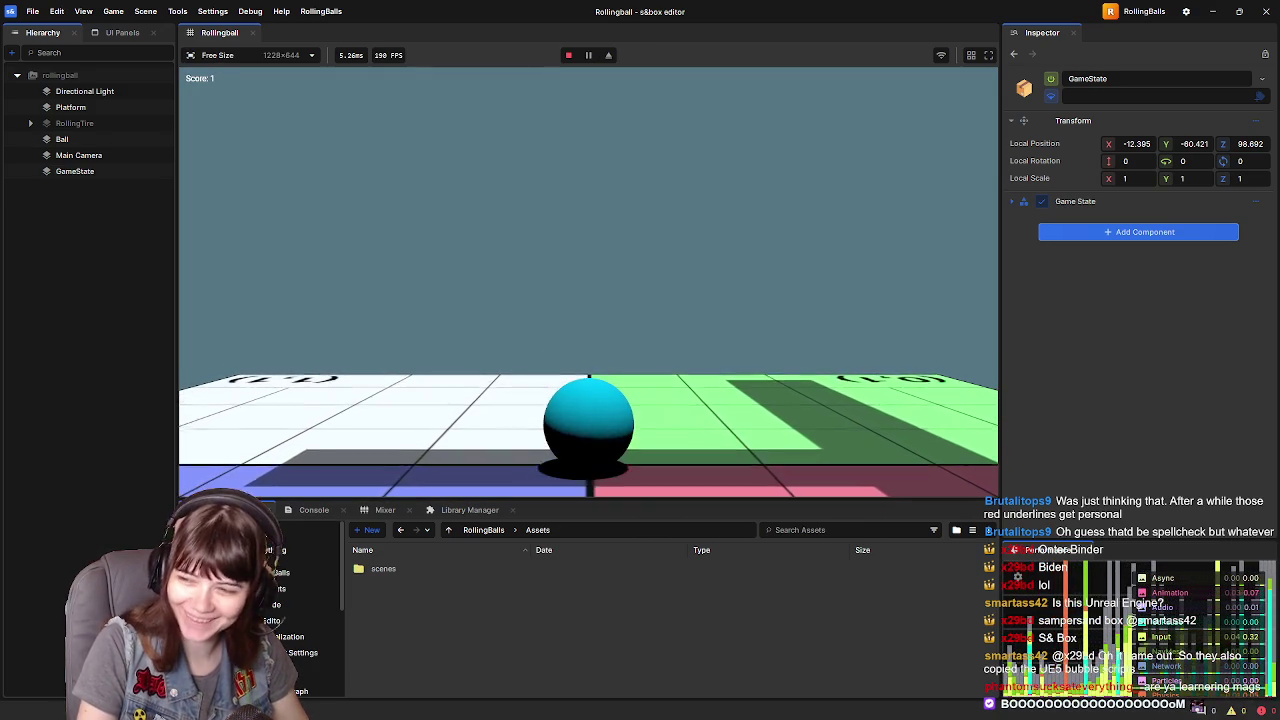
pyautogui.press('s')
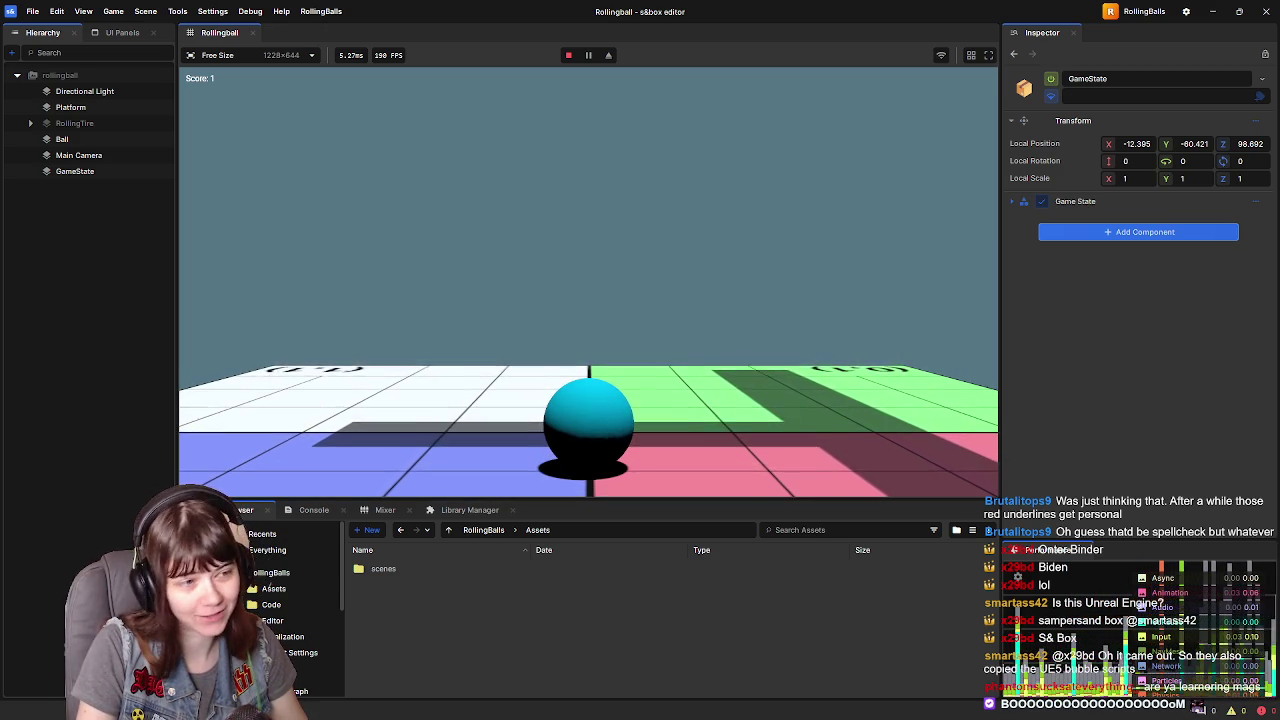
pyautogui.press('w')
pyautogui.press('s')
pyautogui.press('Escape')
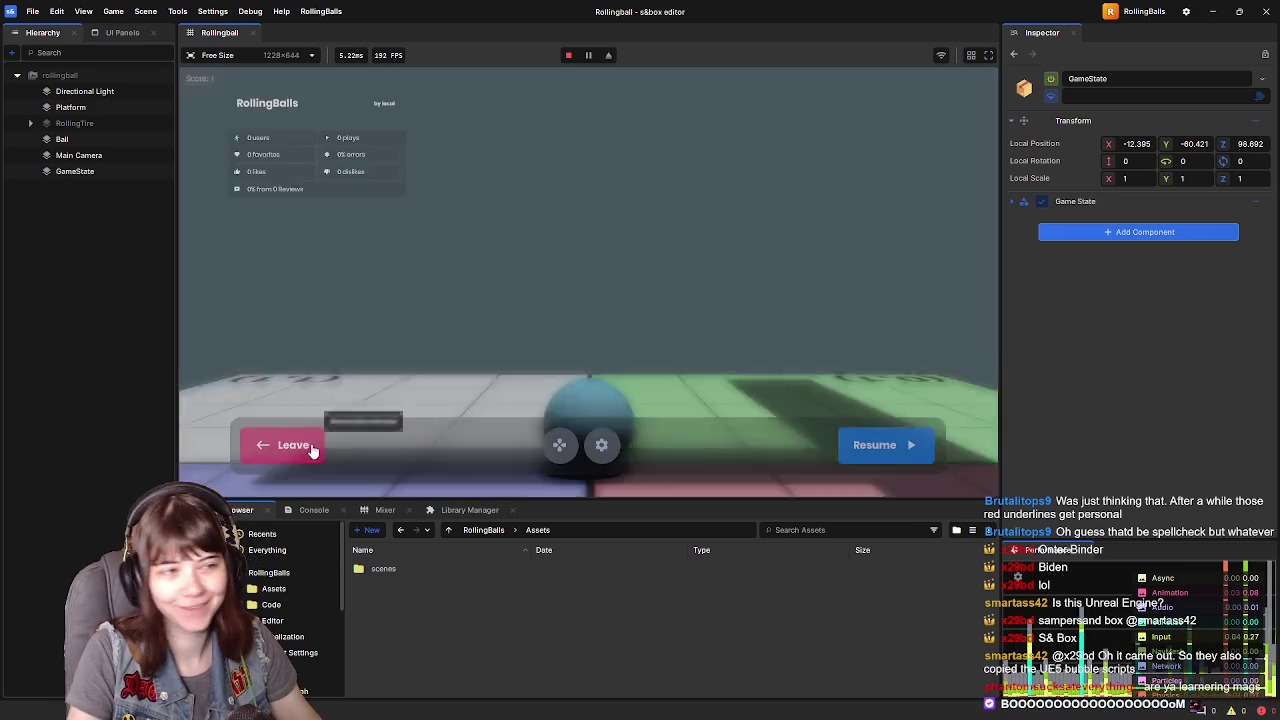
pyautogui.click(300, 447)
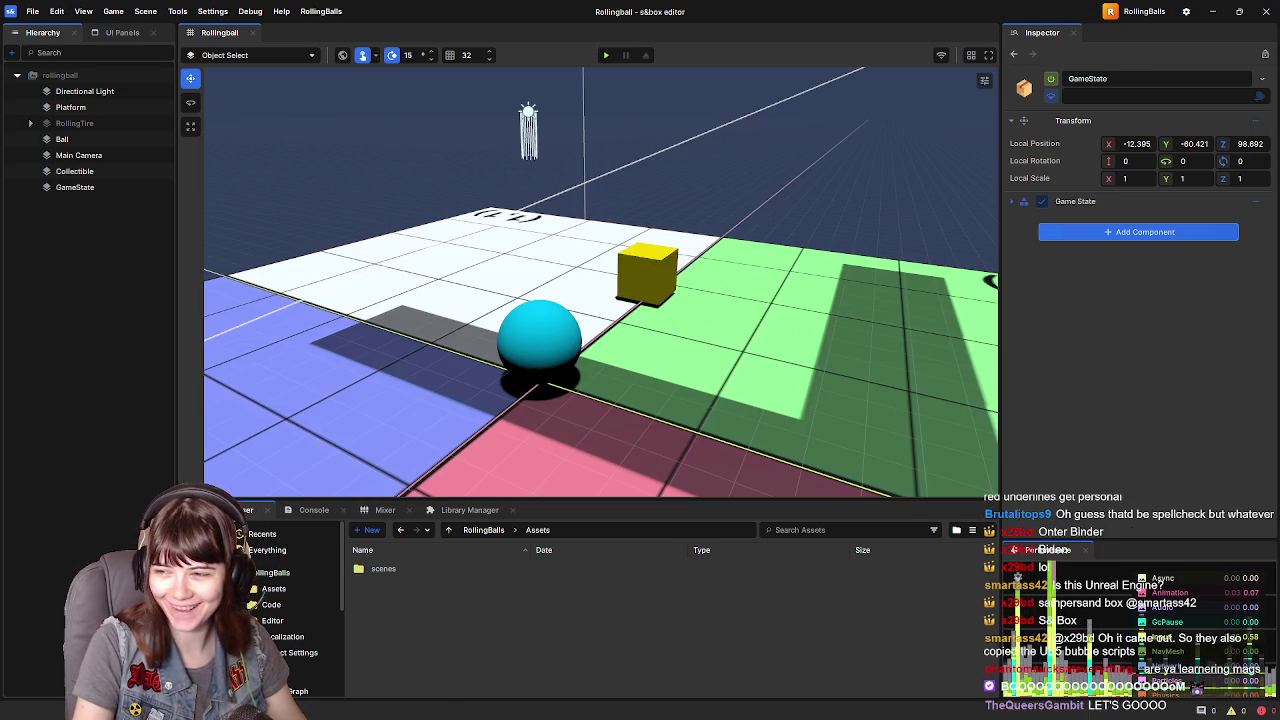
pyautogui.hotkey('alt', 'Tab')
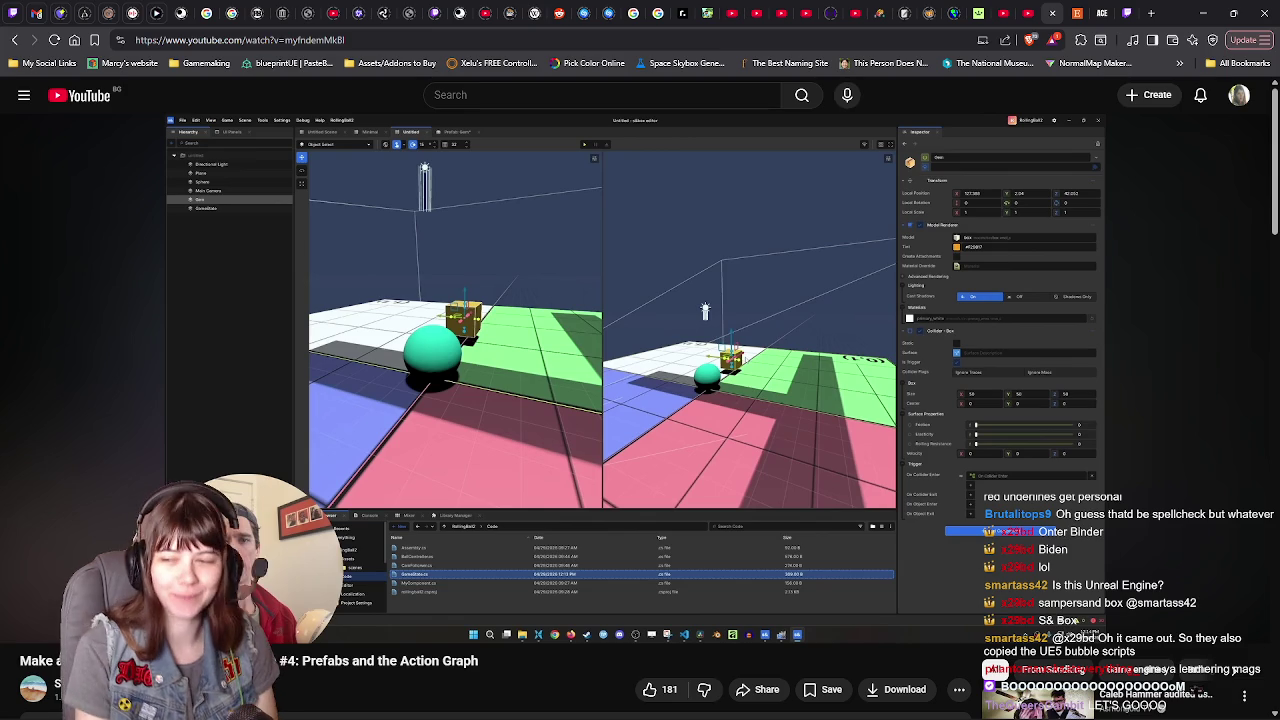
# - Watch the next part of the prefab tutorial, then switch back to the s&box editor
pyautogui.click(968, 418)
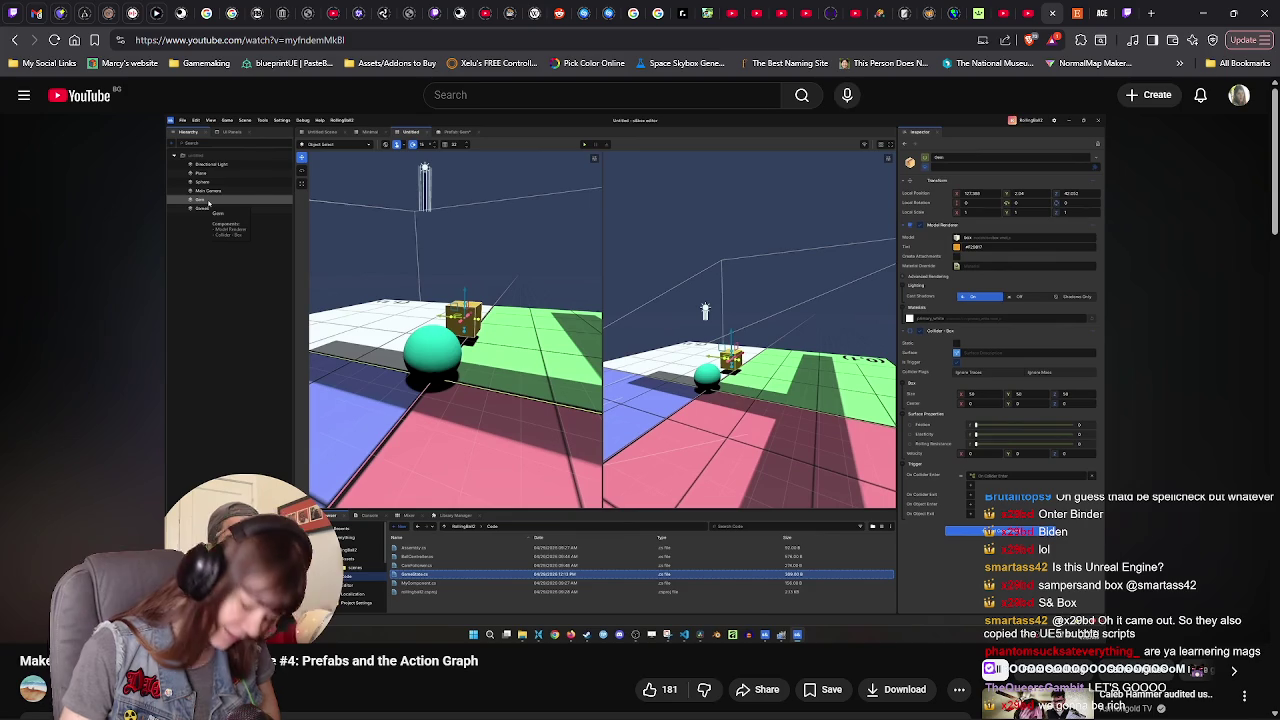
pyautogui.click(968, 418)
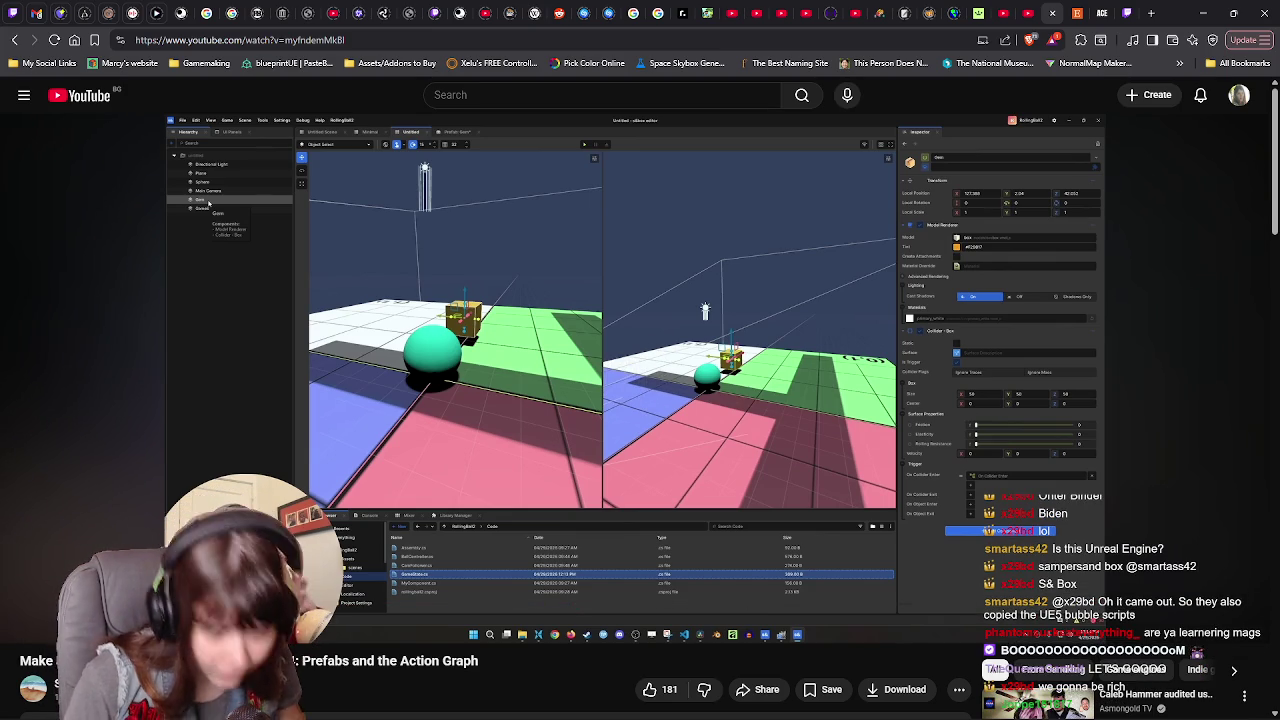
pyautogui.click(968, 418)
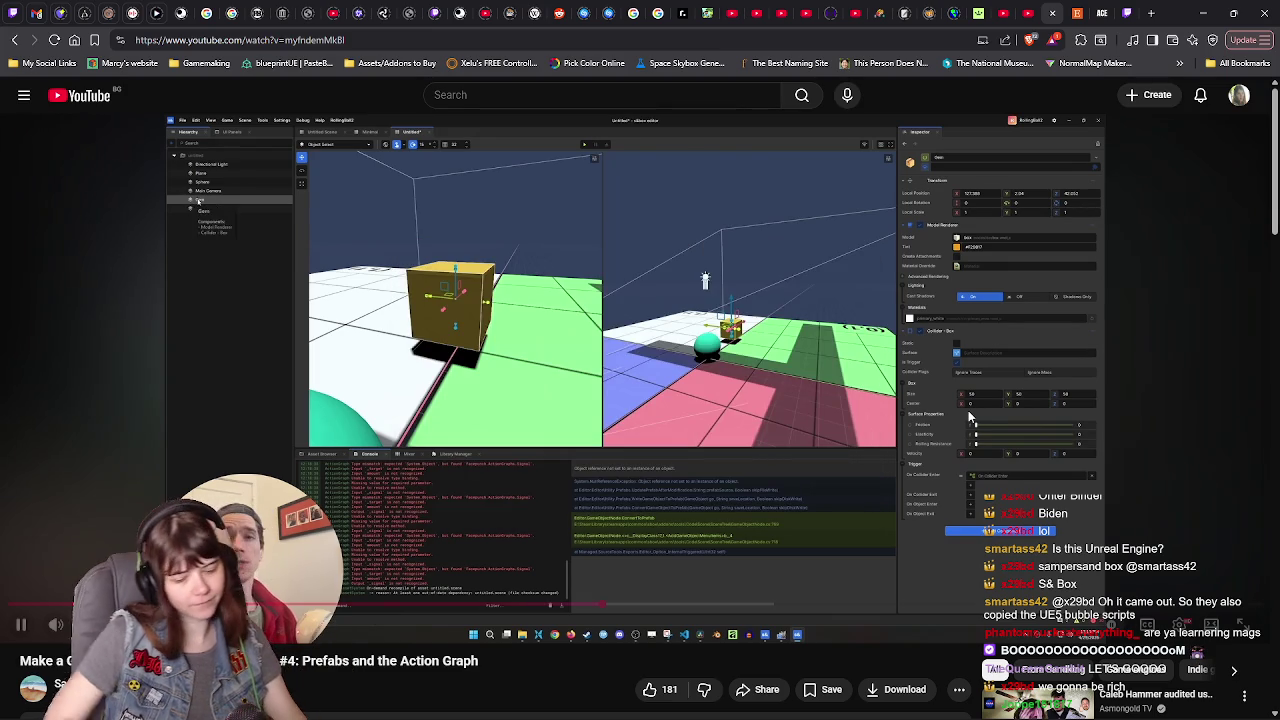
pyautogui.click(705, 280)
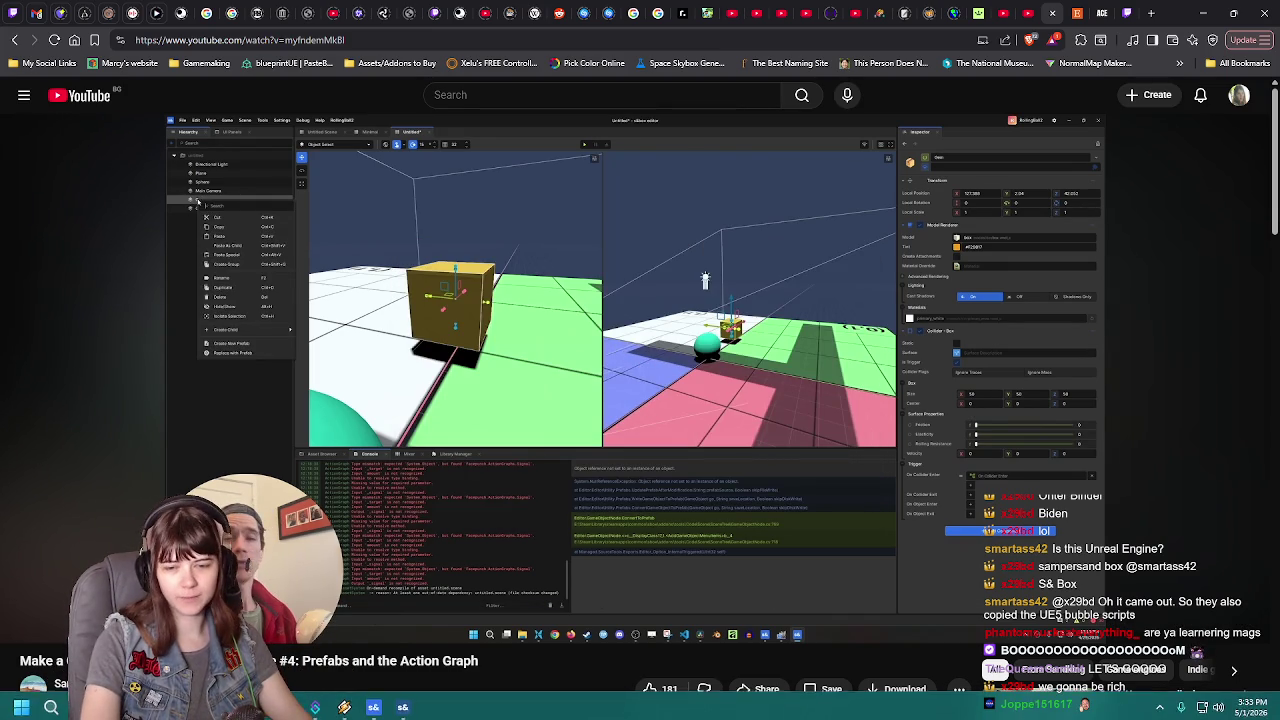
pyautogui.press('f')
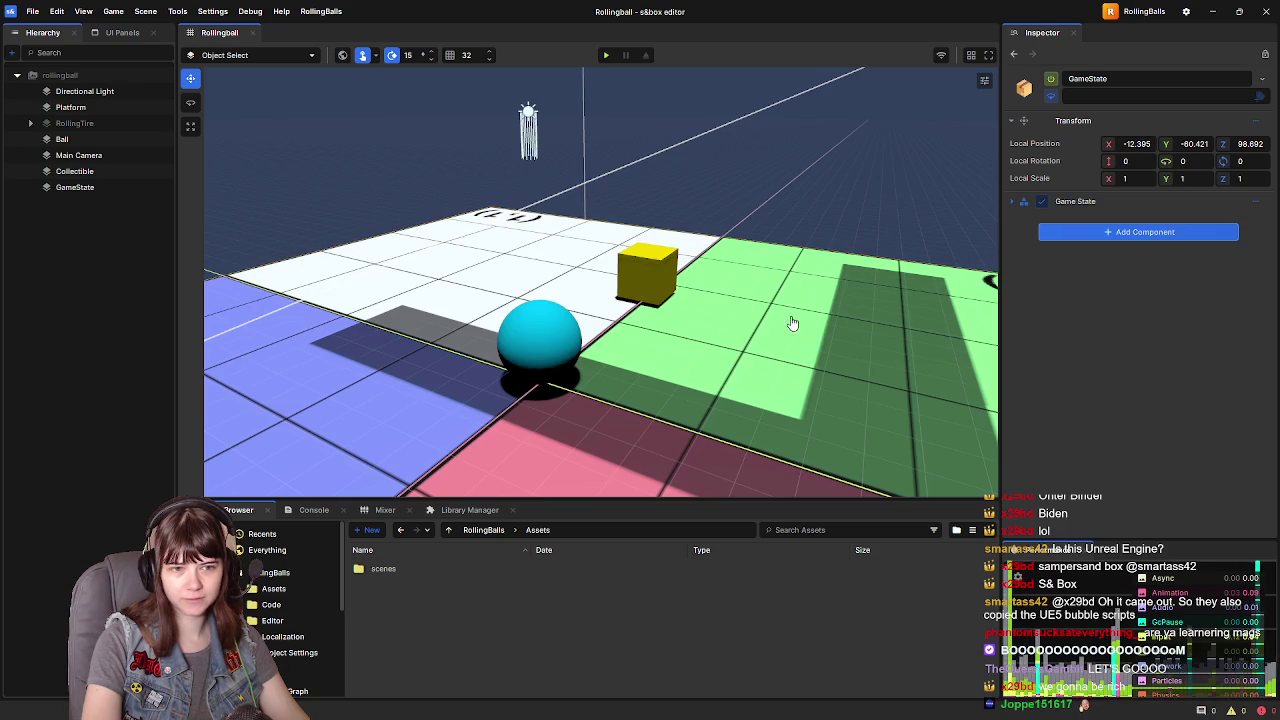
# - Open the Collectible's On Collider Enter graph, nudge the Destroy node slightly left, and close it
pyautogui.click(74, 171)
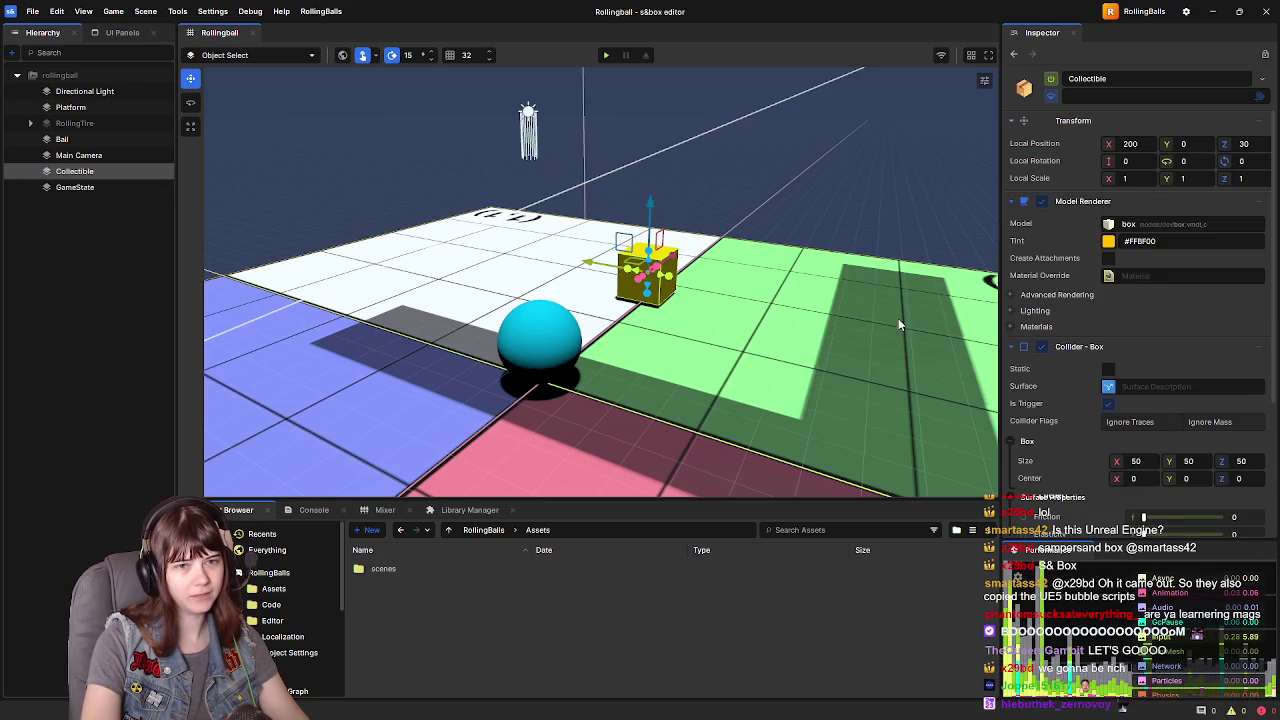
pyautogui.scroll(-5, 1149, 437)
pyautogui.click(1170, 418)
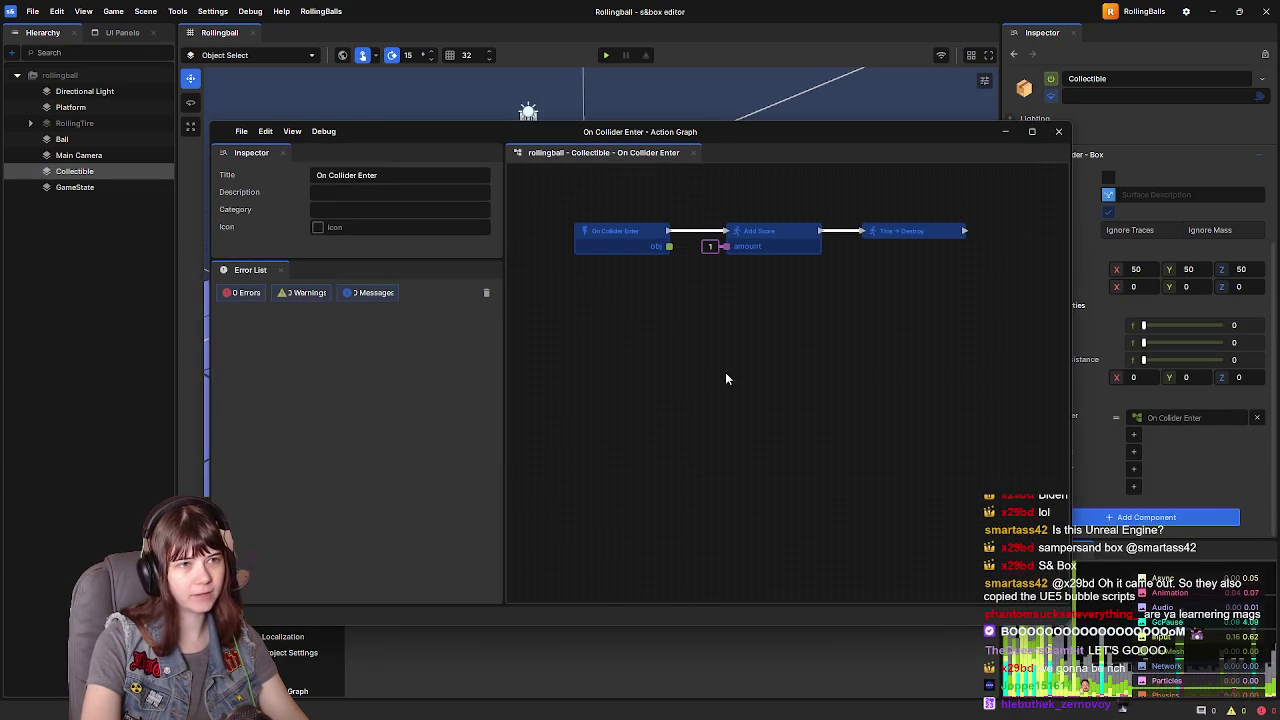
pyautogui.click(893, 232)
pyautogui.click(826, 315)
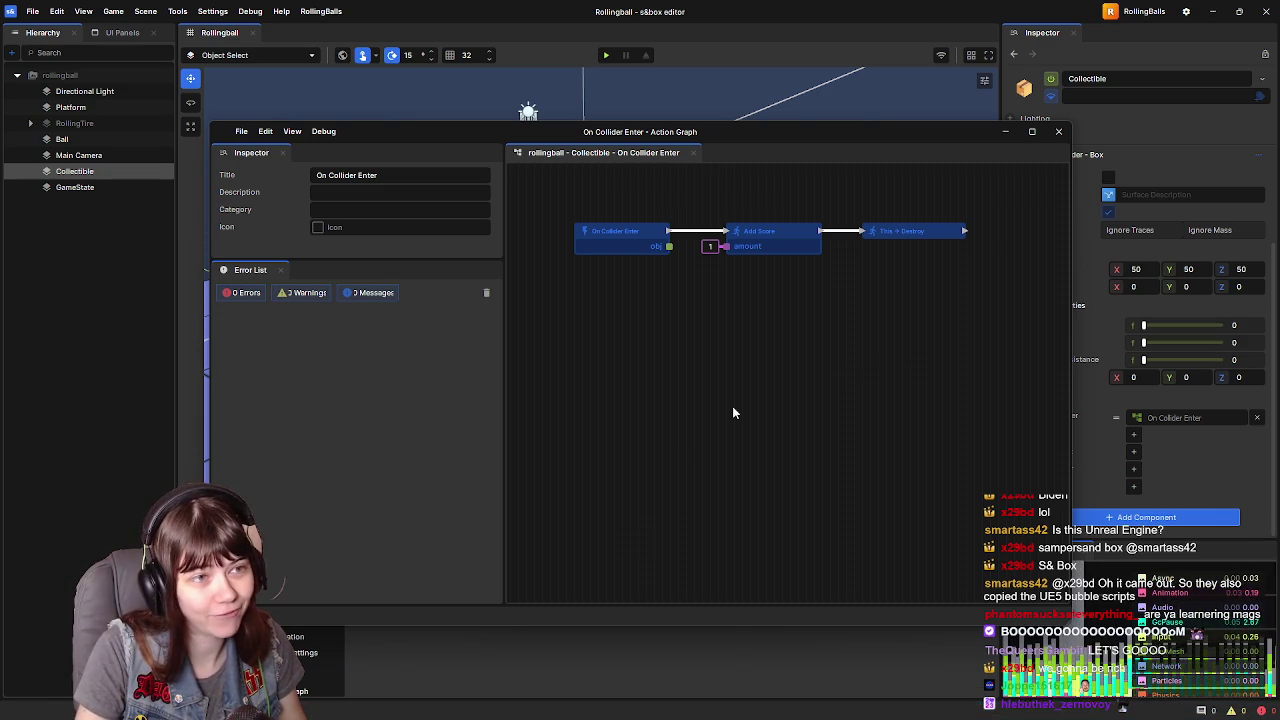
pyautogui.moveTo(920, 233); pyautogui.dragTo(911, 232)
pyautogui.click(904, 288)
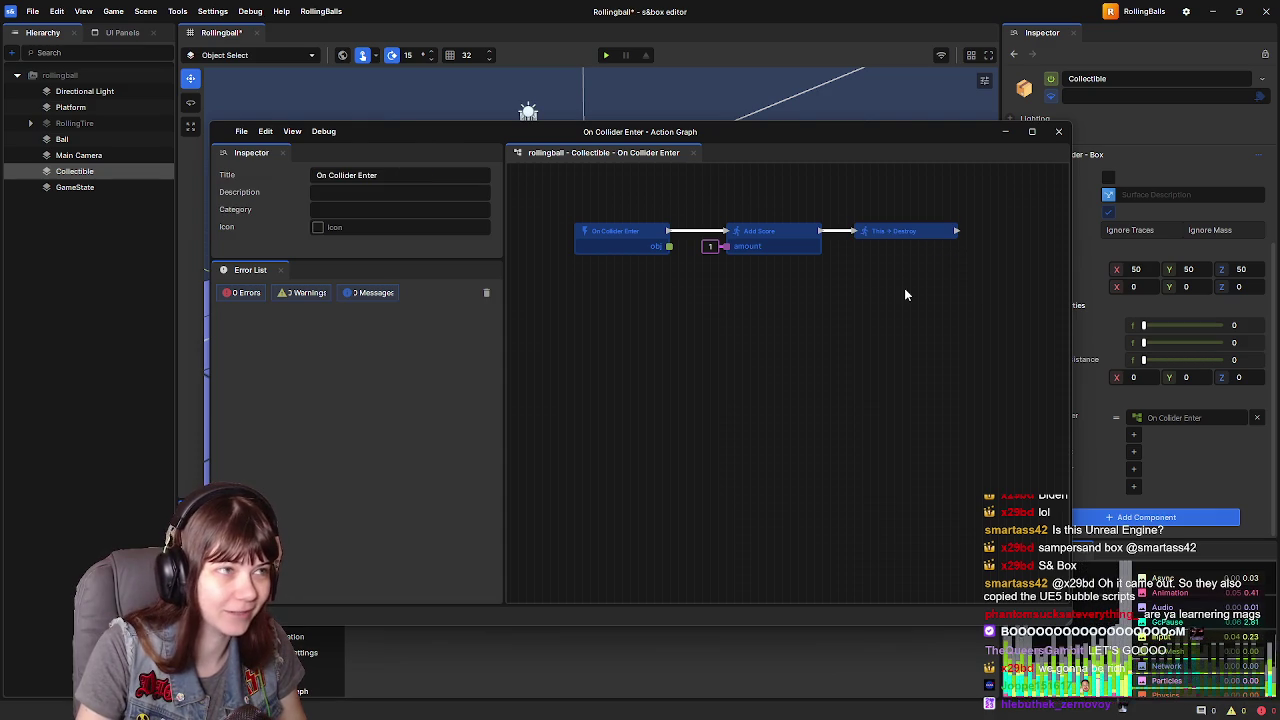
pyautogui.click(1060, 134)
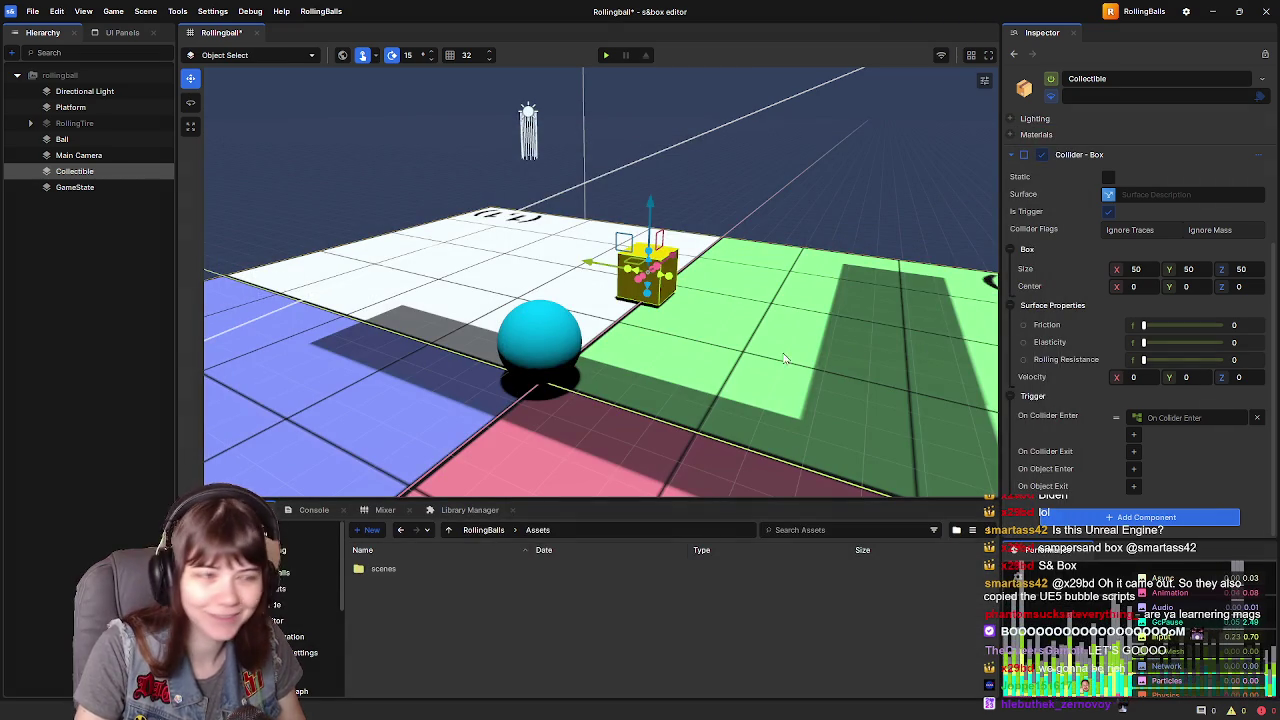
# - Inspect the GameState object's components, then resume the YouTube tutorial in the browser
pyautogui.click(66, 262)
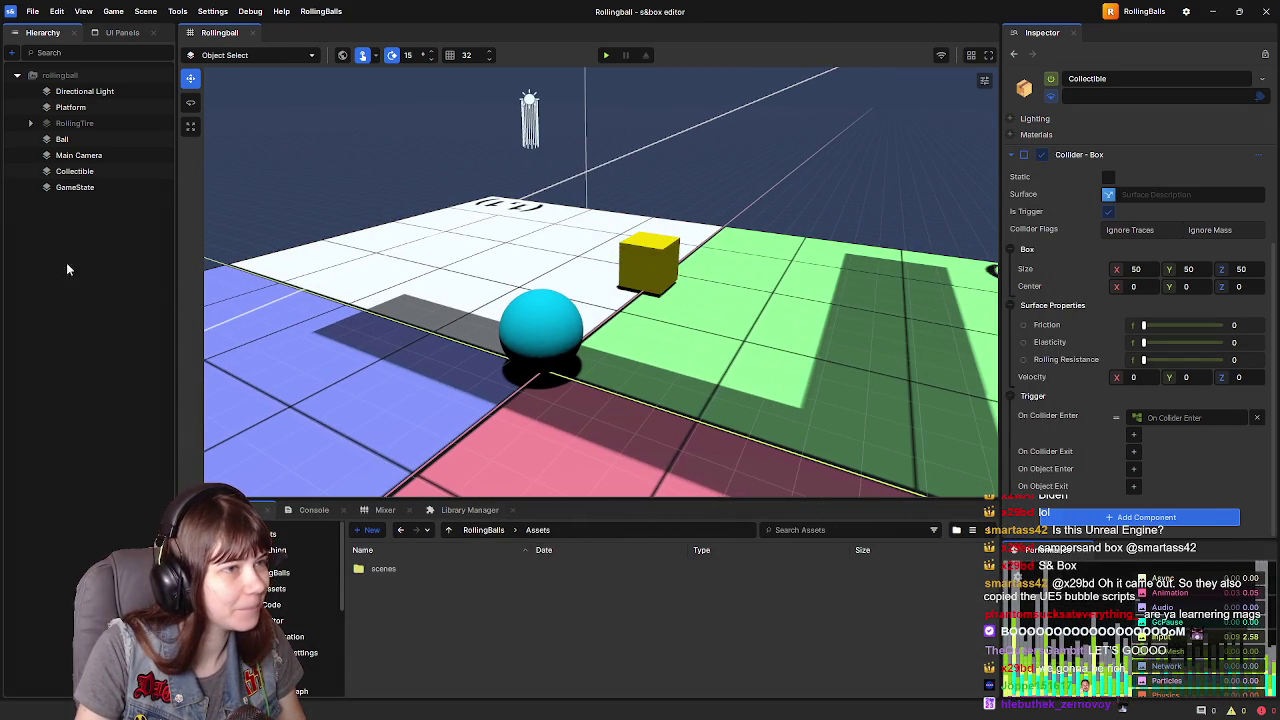
pyautogui.click(75, 187)
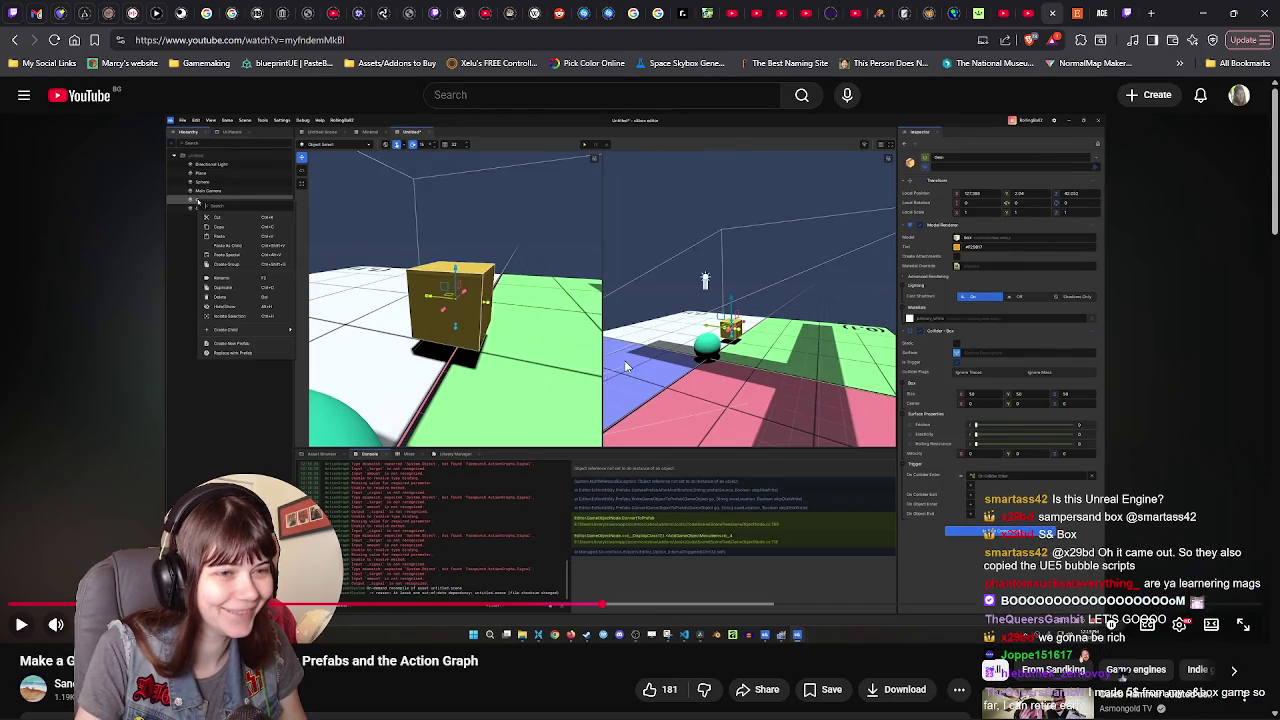
pyautogui.click(624, 362)
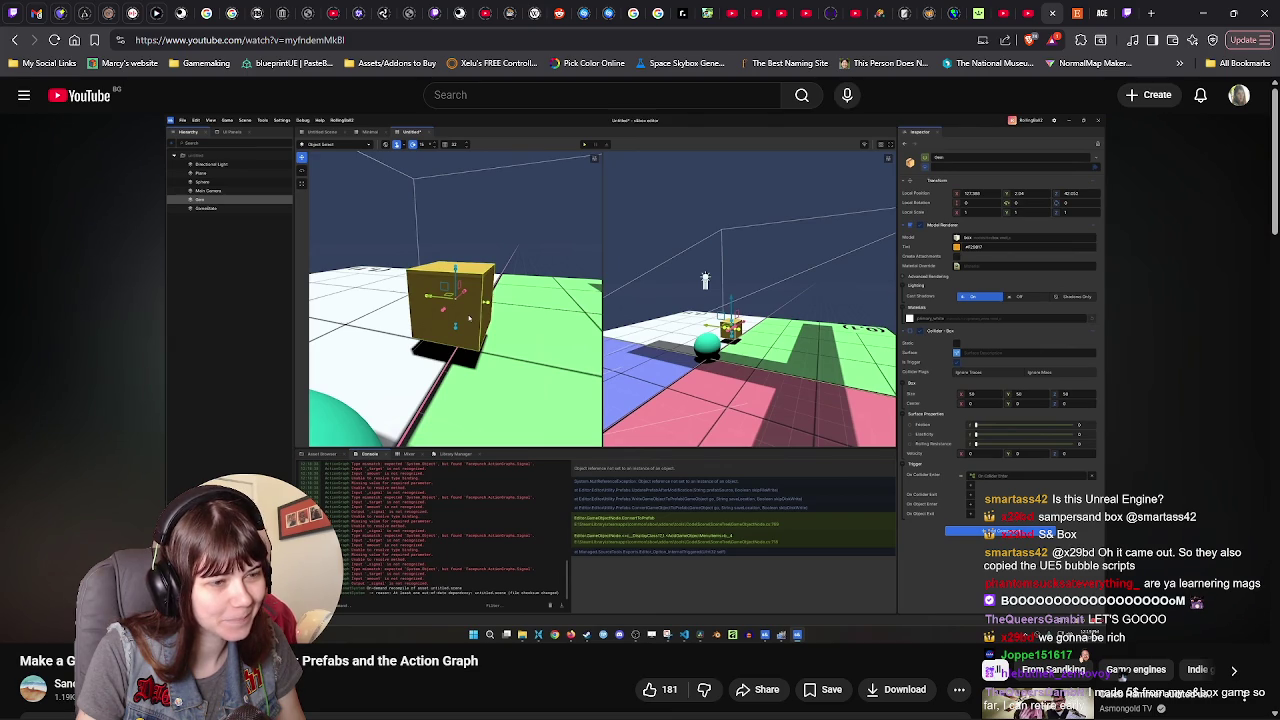
# - Pause and resume the tutorial through its box-into-prefab section, then return to the s&box editor
pyautogui.click(624, 360)
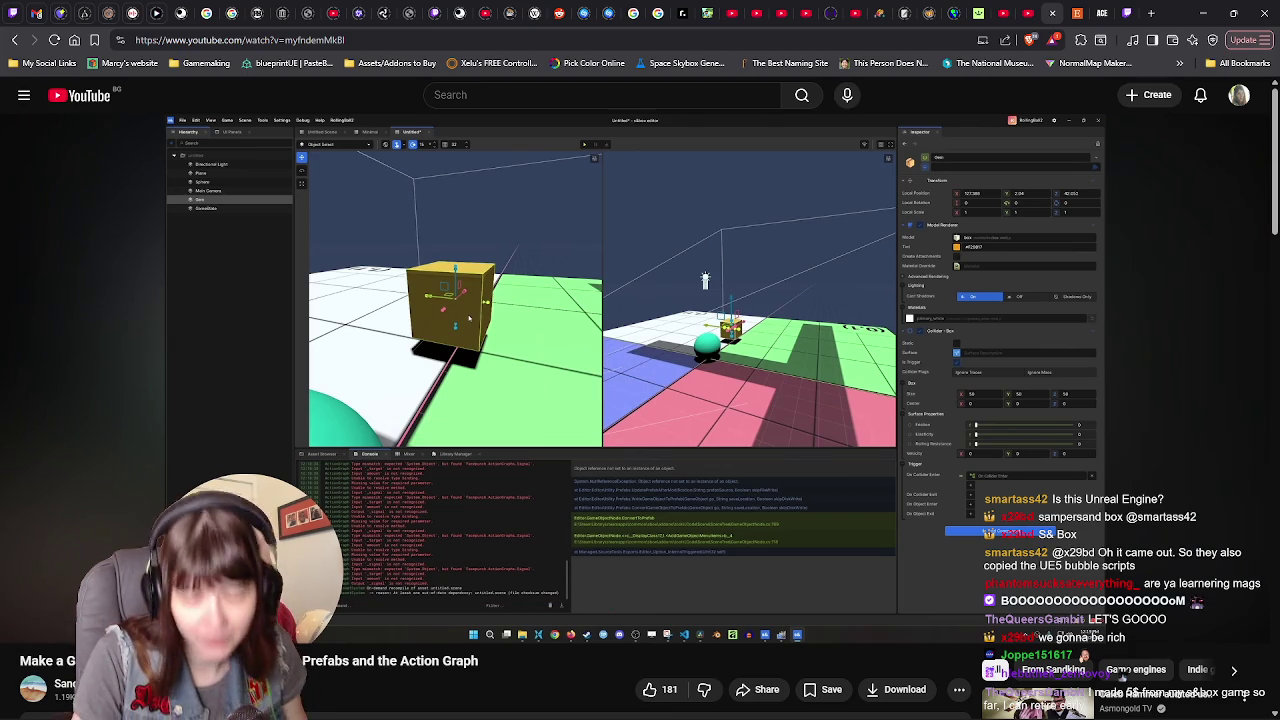
pyautogui.click(626, 368)
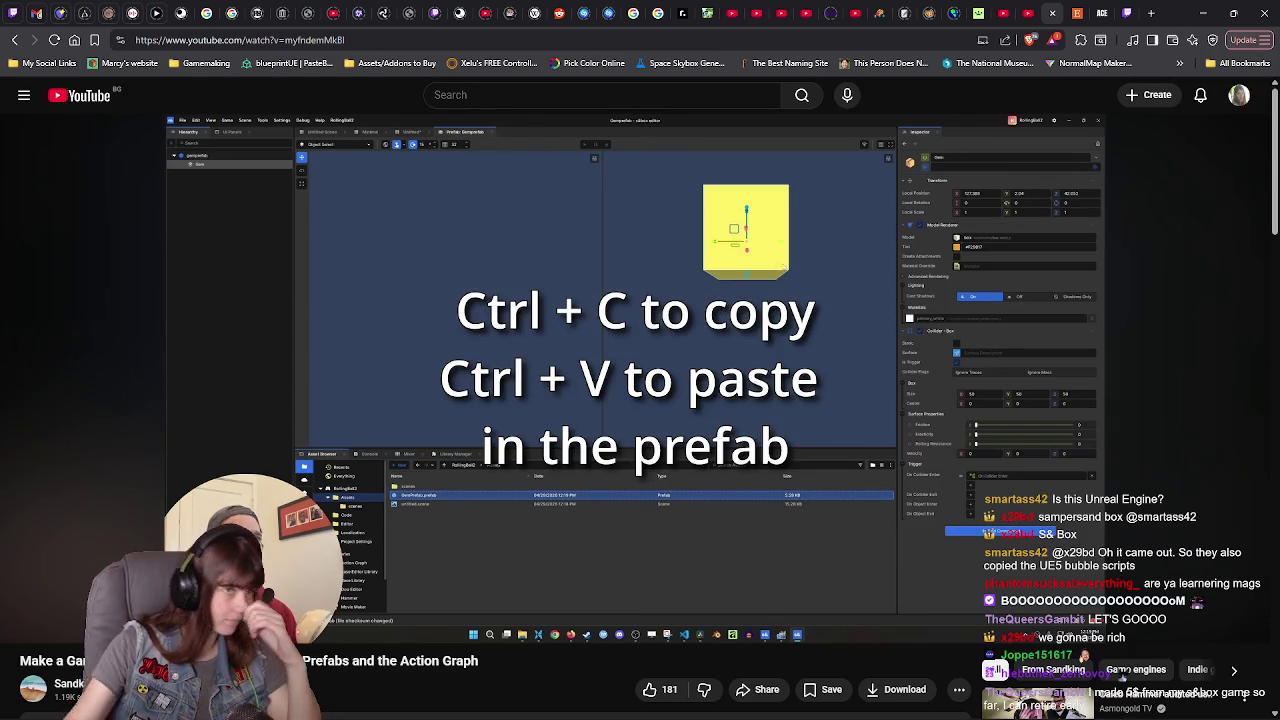
pyautogui.click(688, 410)
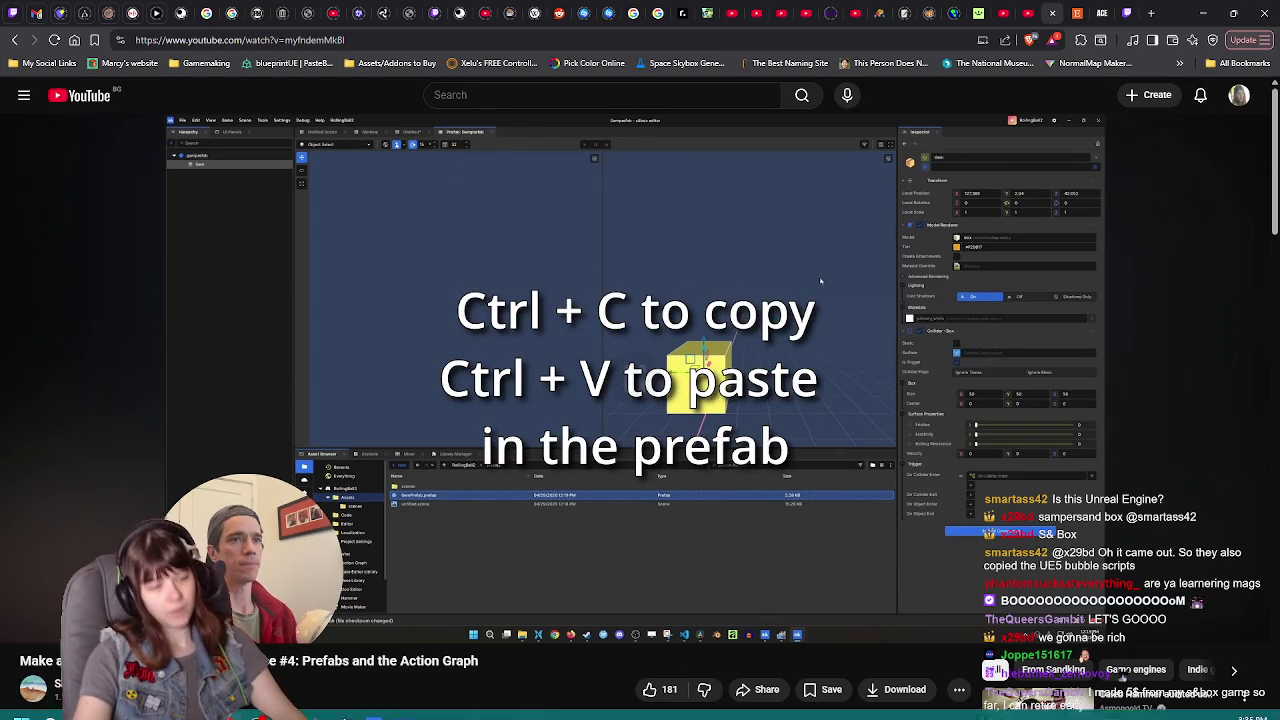
pyautogui.click(403, 705)
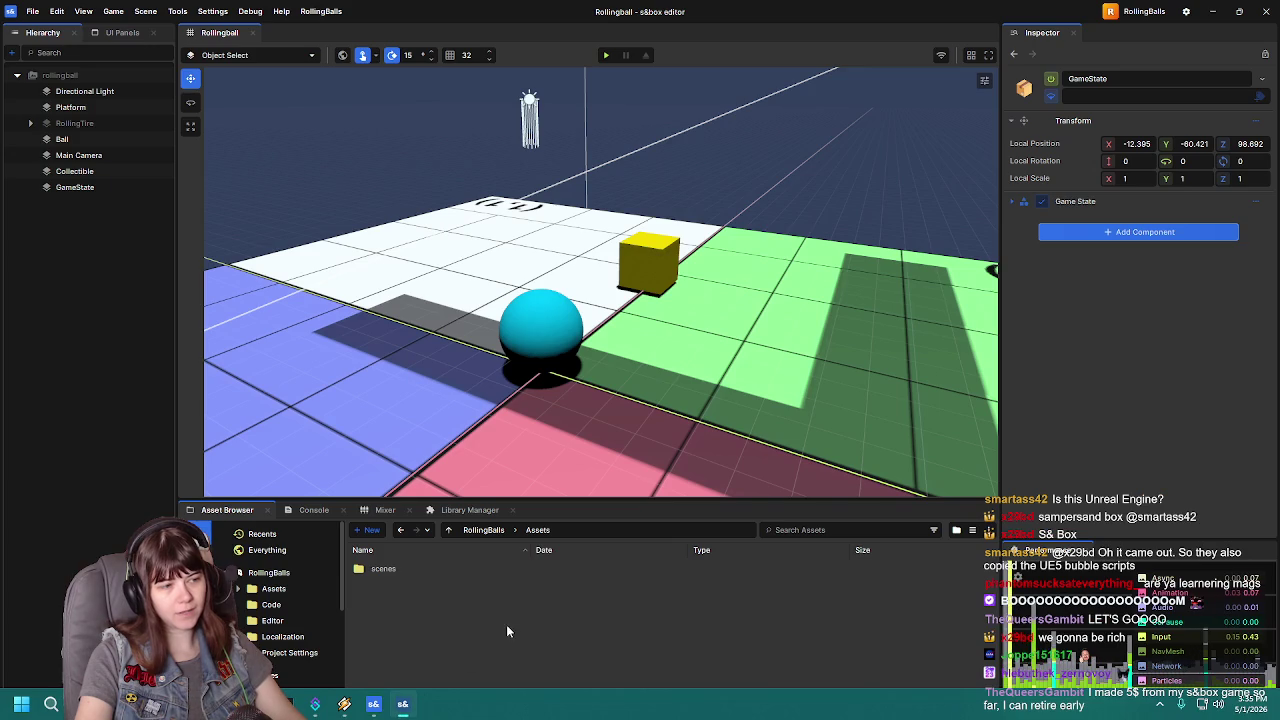
# - Create a new prefab asset named Prefab_Collectible in the Assets folder and open it
pyautogui.rightClick(400, 595)
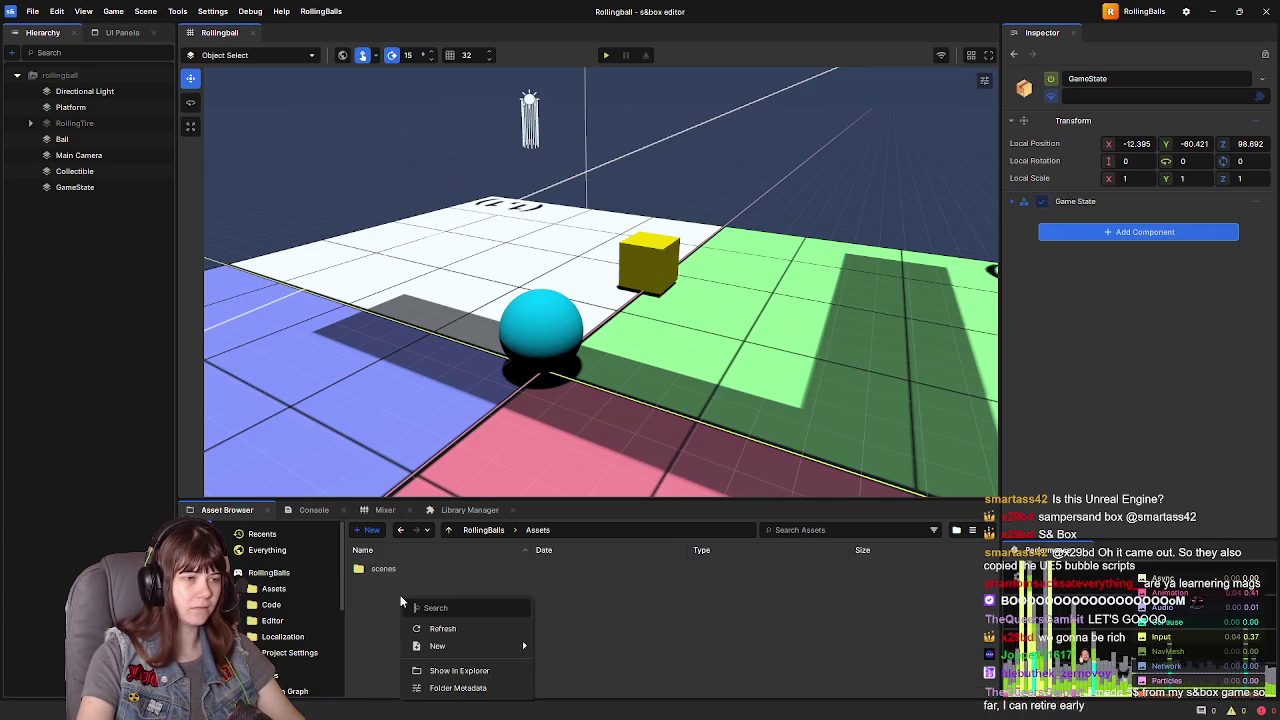
pyautogui.moveTo(494, 647)
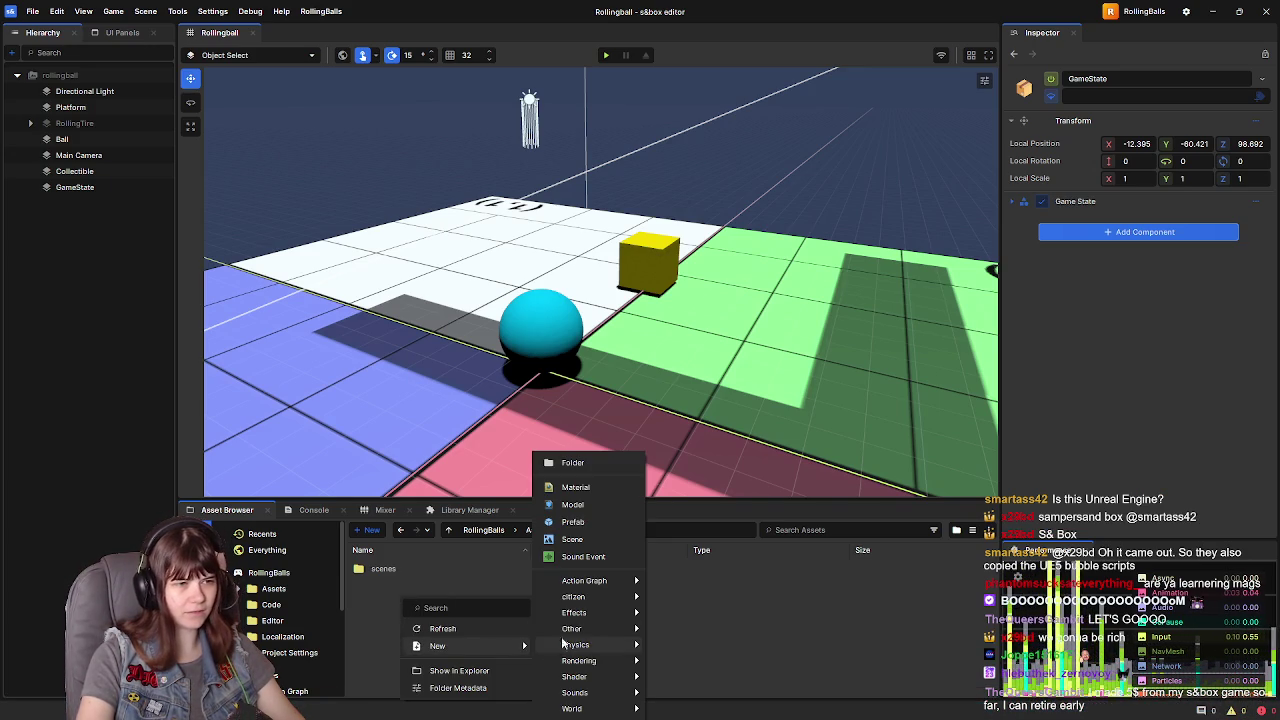
pyautogui.click(580, 533)
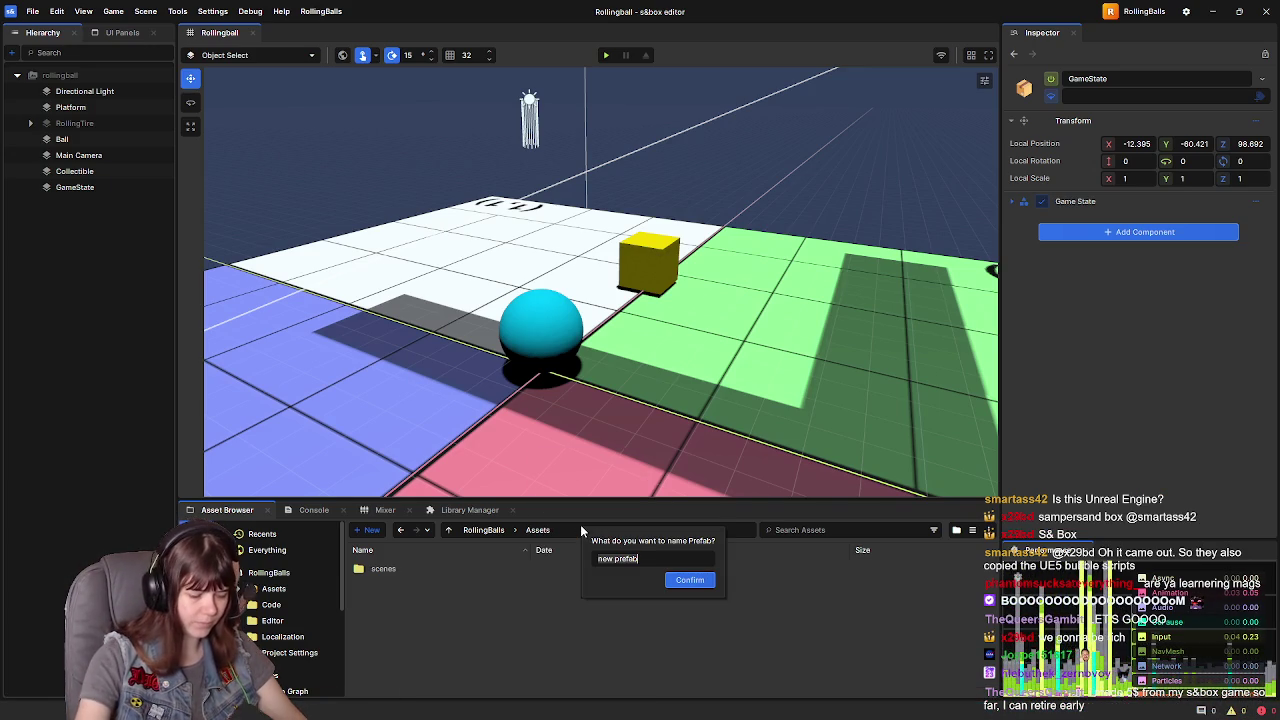
pyautogui.write('Collectib')
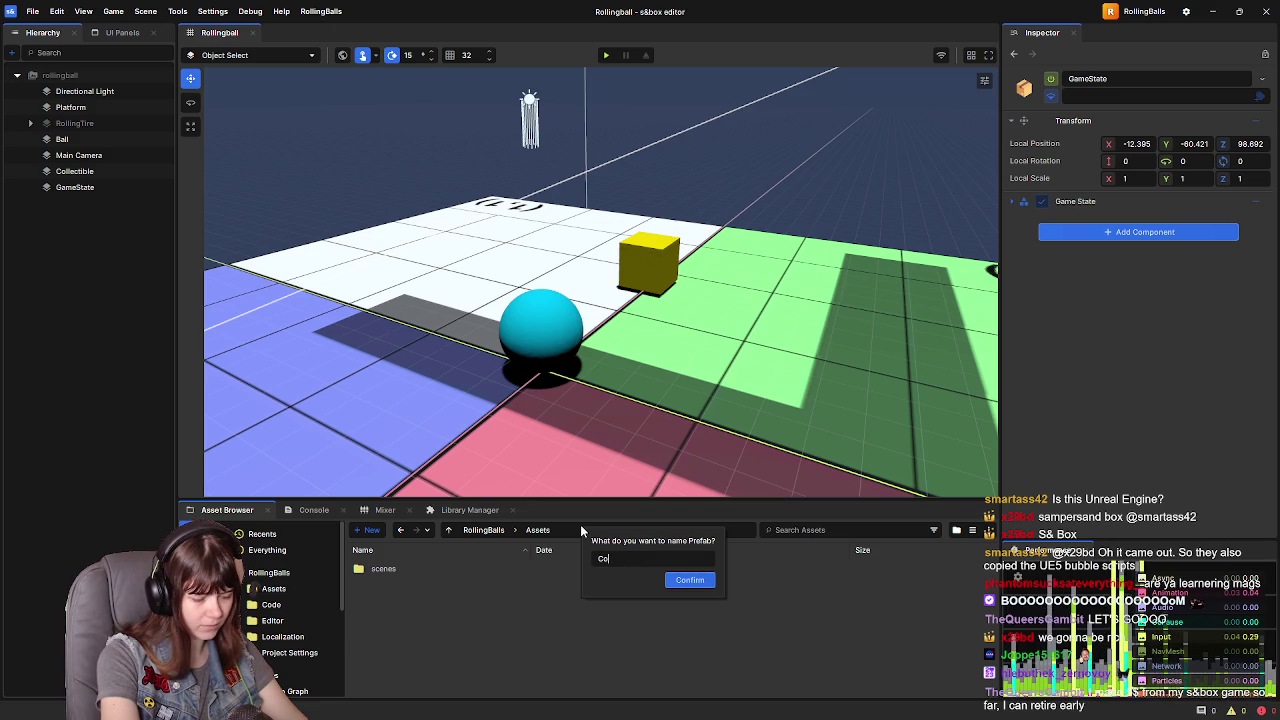
pyautogui.press('BackSpace')
pyautogui.press('BackSpace')
pyautogui.press('BackSpace')
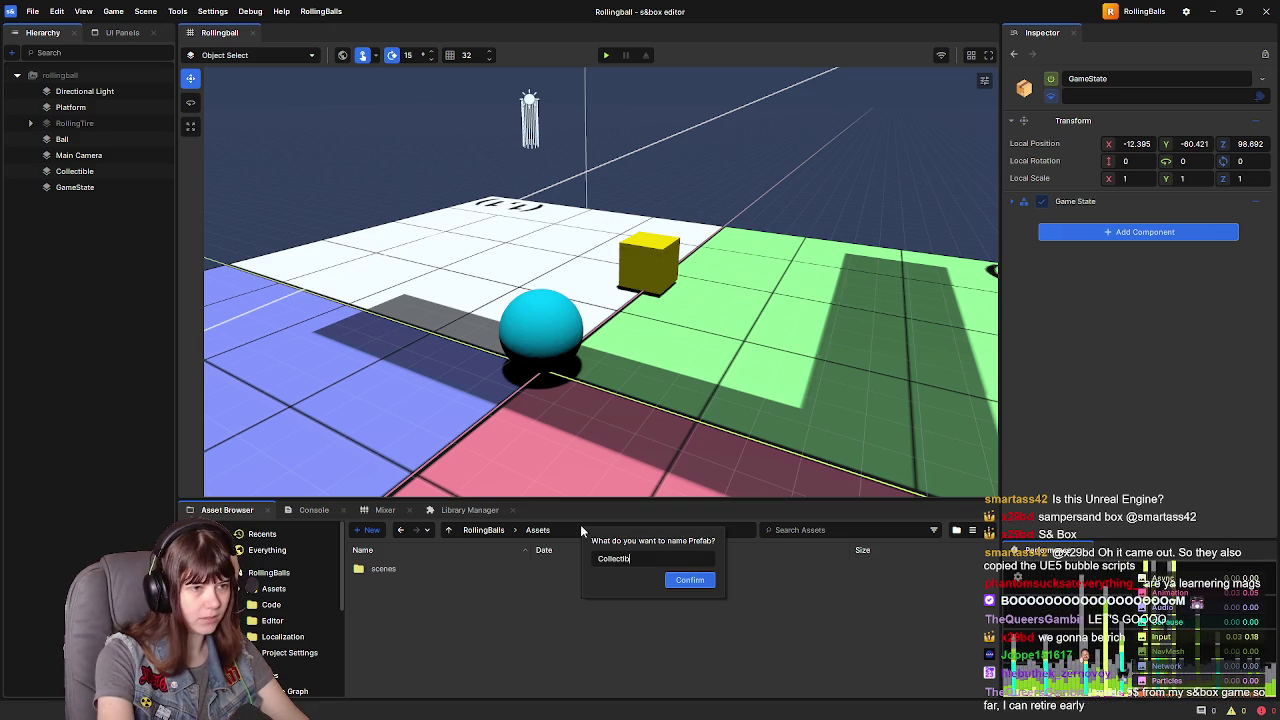
pyautogui.write('Prefab_')
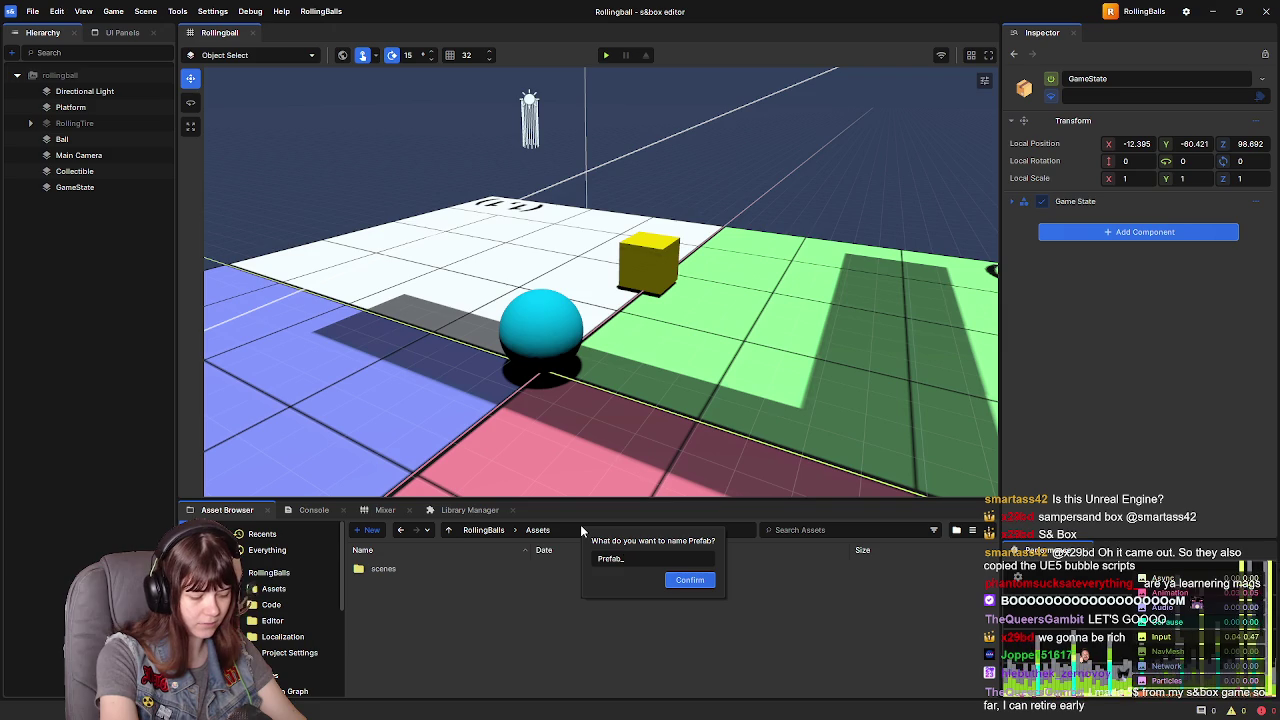
pyautogui.write('Col')
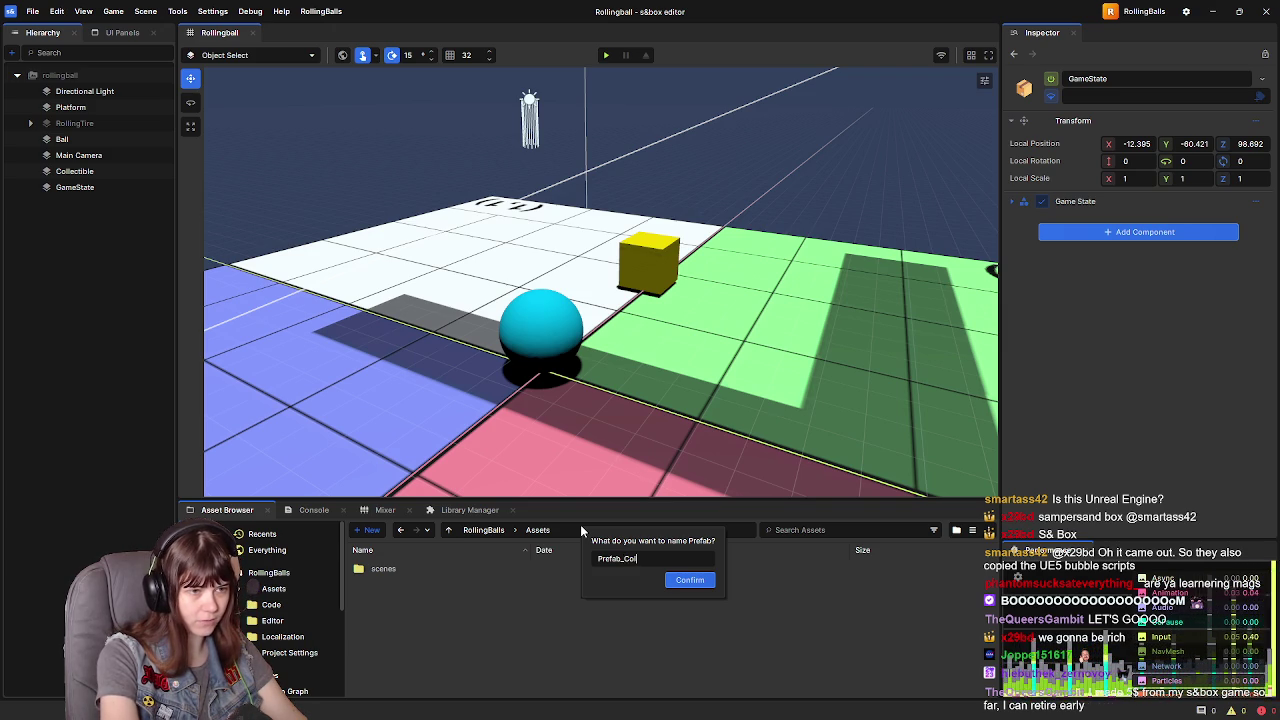
pyautogui.write('lectible')
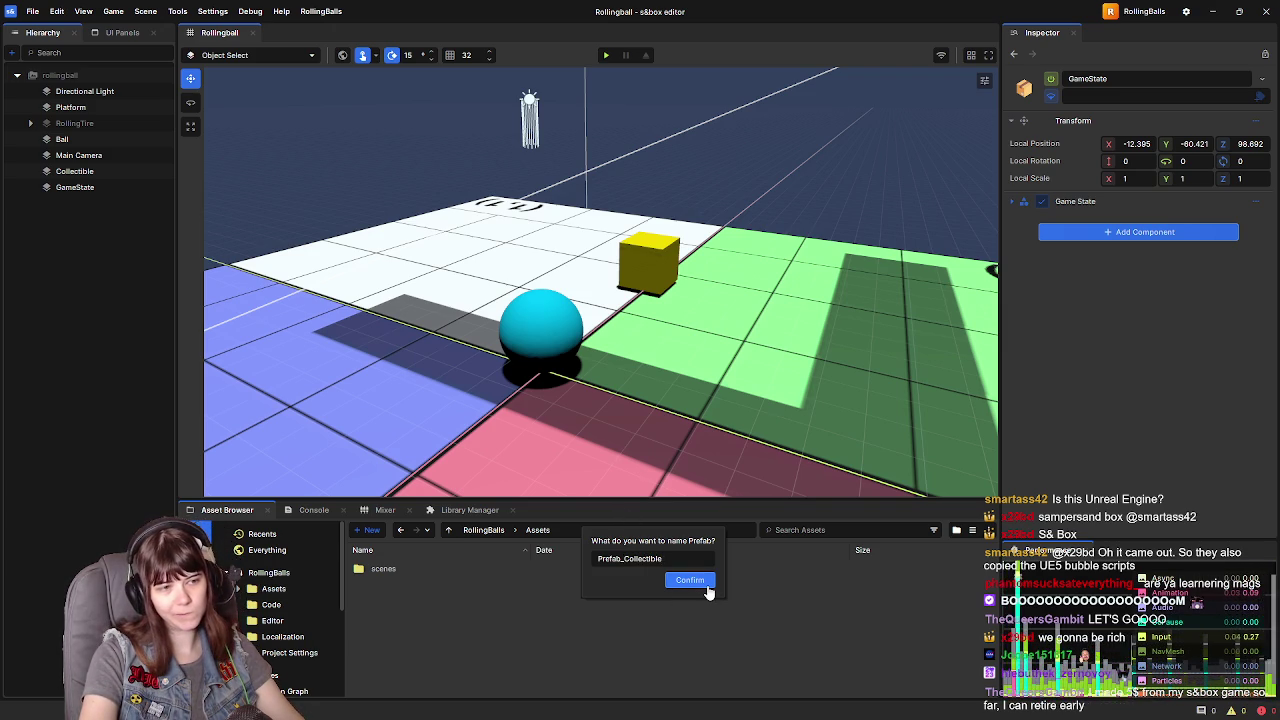
pyautogui.click(705, 588)
pyautogui.doubleClick(466, 600)
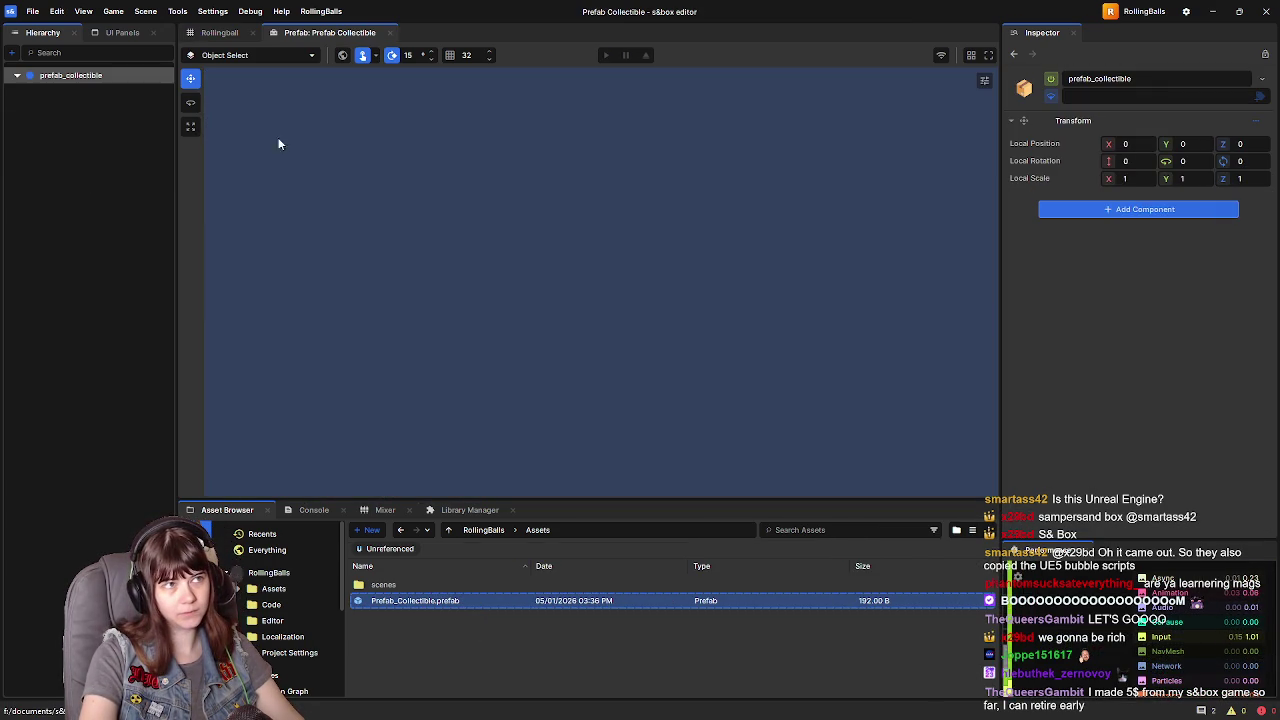
# - Copy the yellow Collectible cube from Rollingball into Prefab_Collectible and frame it in the view
pyautogui.click(226, 34)
pyautogui.click(75, 171)
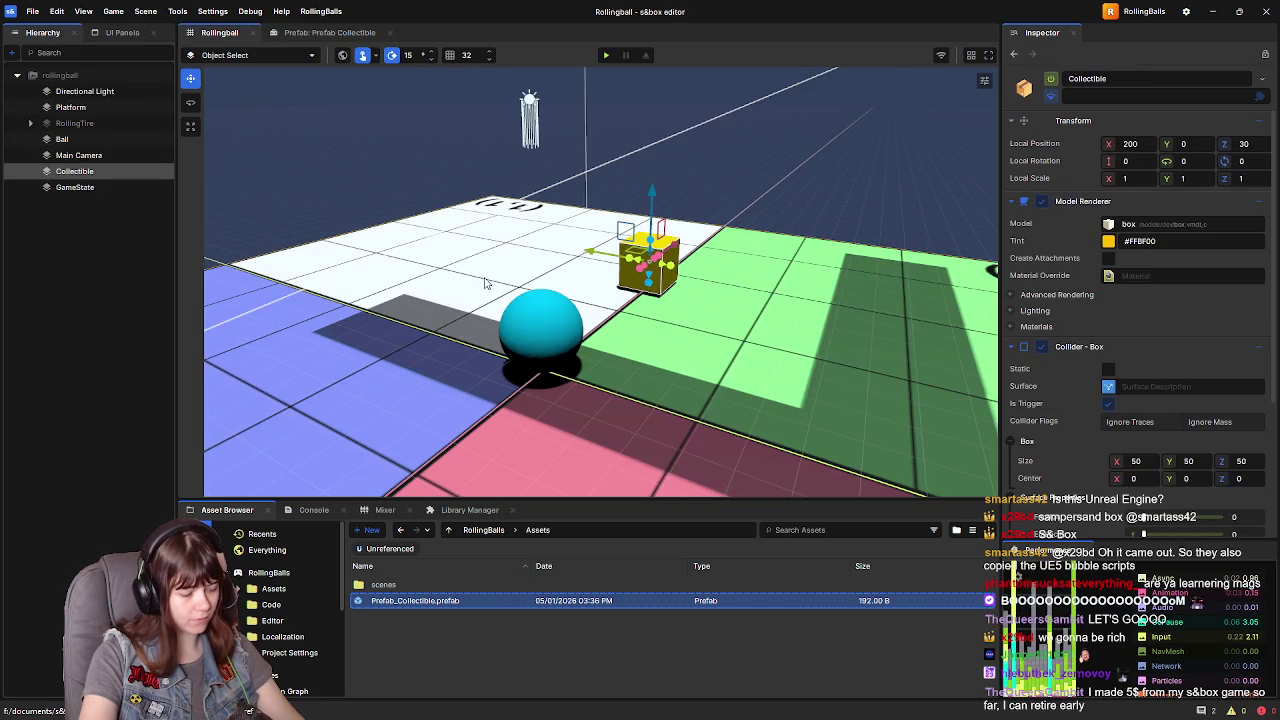
pyautogui.click(322, 34)
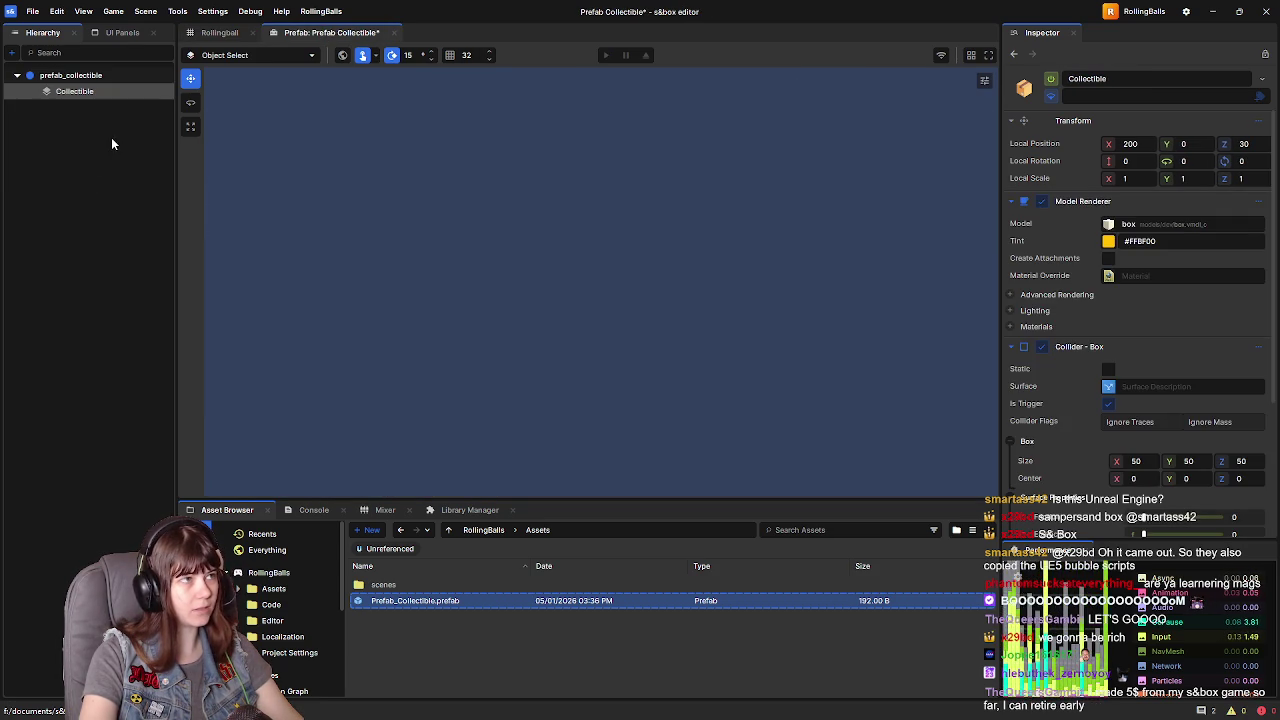
pyautogui.doubleClick(98, 90)
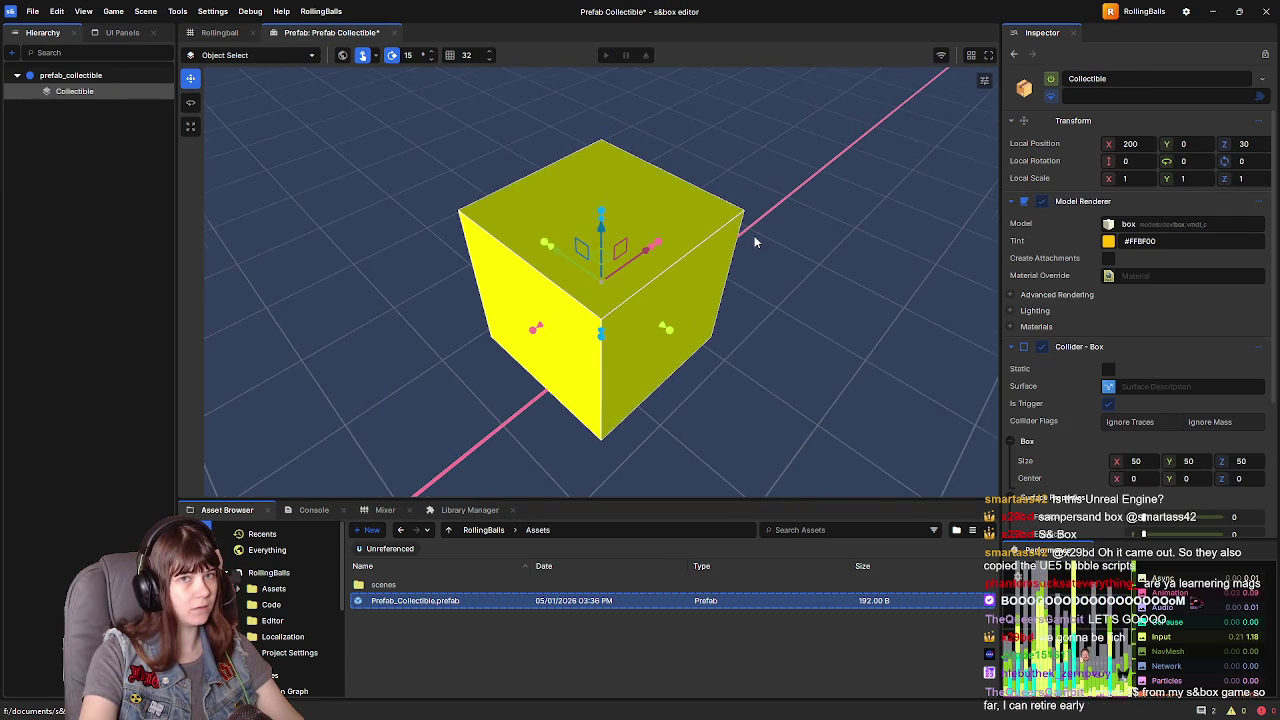
pyautogui.scroll(-3, 747, 253)
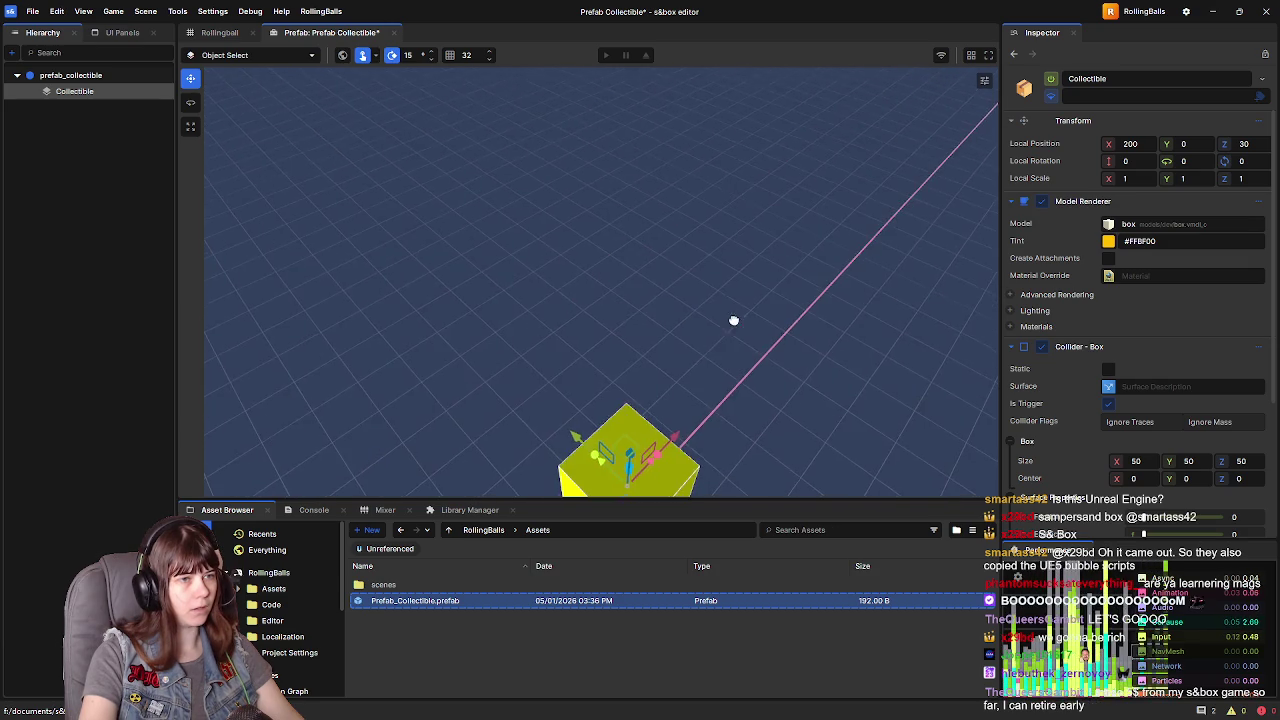
pyautogui.moveTo(728, 326)
pyautogui.mouseDown()
pyautogui.moveTo(737, 151)
pyautogui.moveTo(746, 243)
pyautogui.moveTo(774, 252)
pyautogui.moveTo(758, 244)
pyautogui.mouseUp()
# - Save Prefab_Collectible and resume the tutorial video in the browser
pyautogui.hotkey('ctrl', 's')
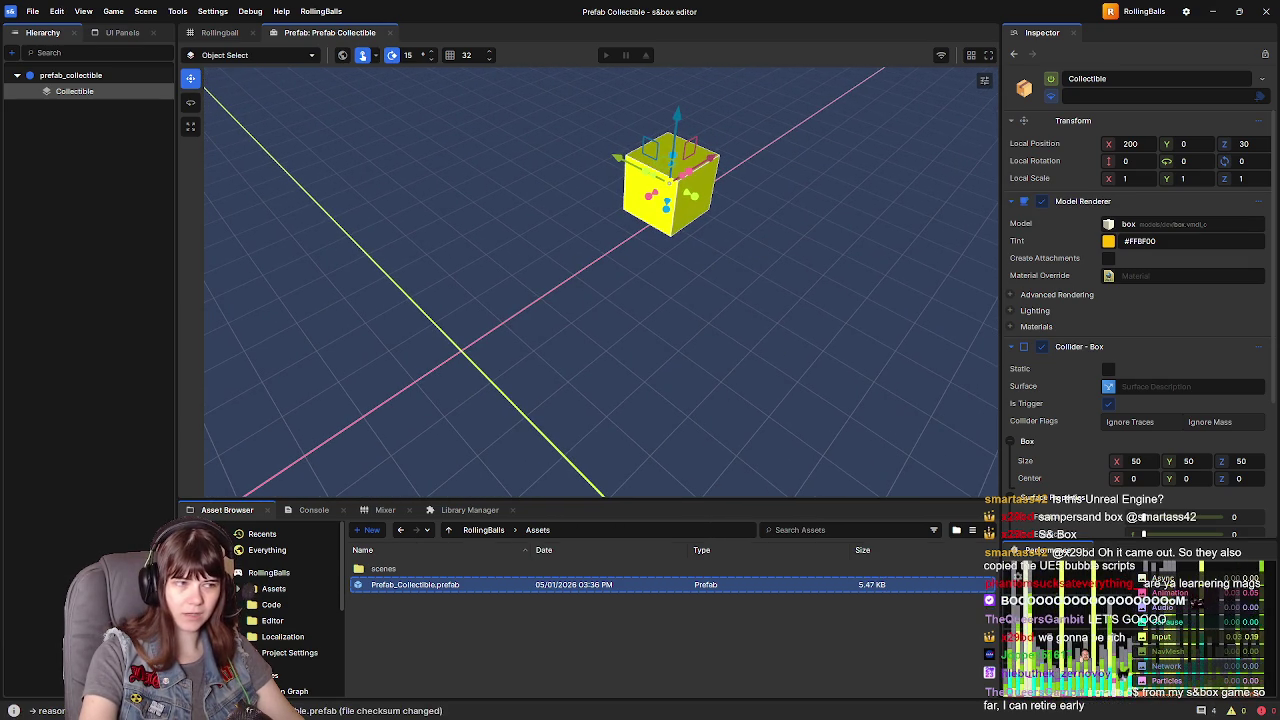
pyautogui.hotkey('alt', 'Tab')
pyautogui.click(934, 409)
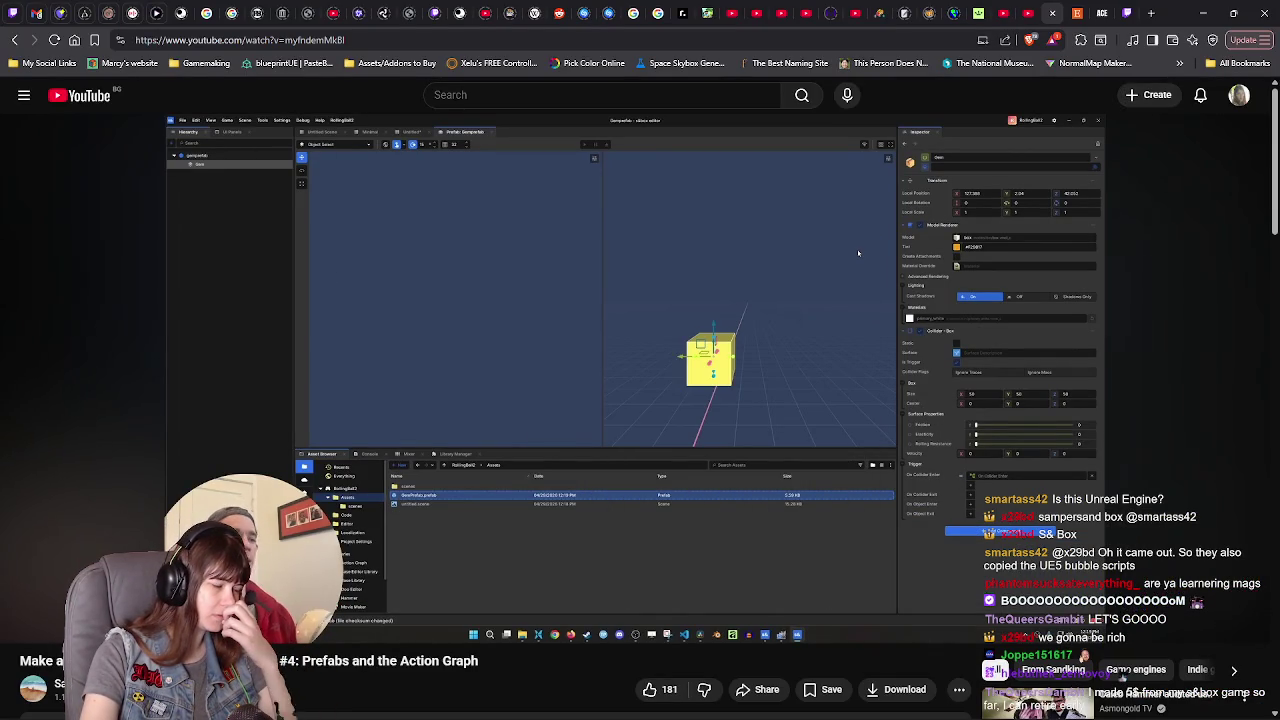
pyautogui.moveTo(936, 401)
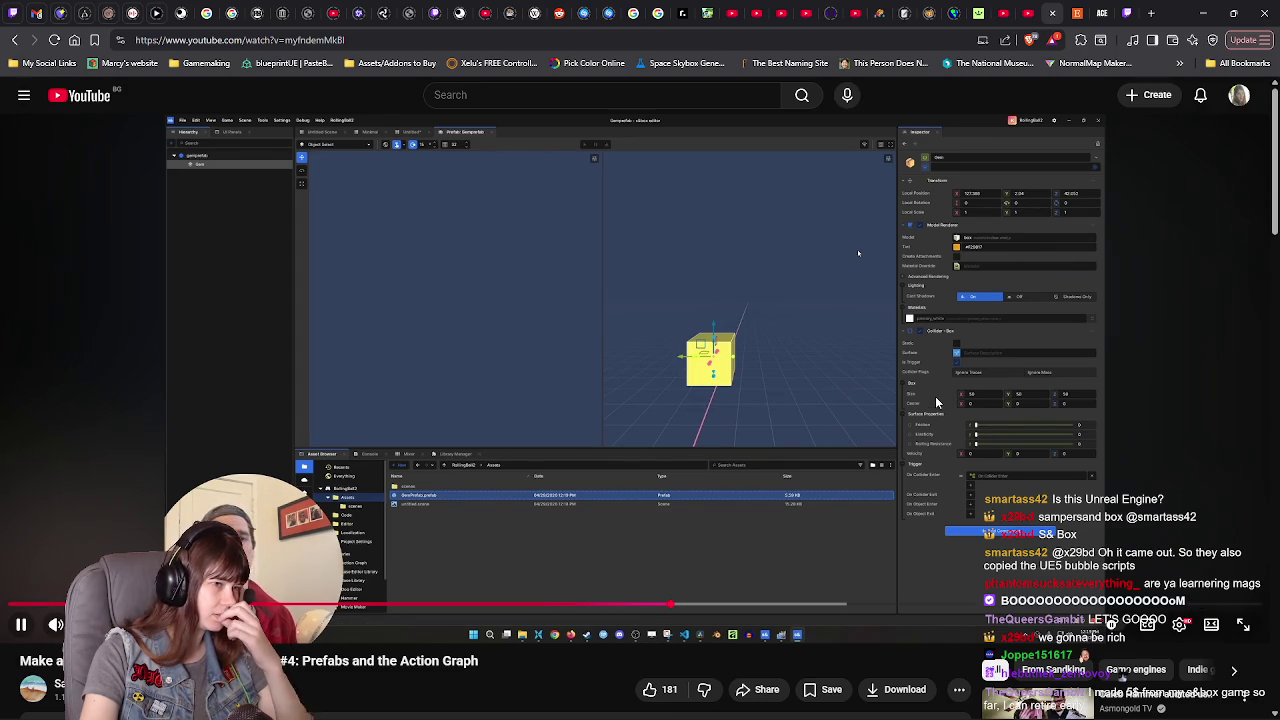
pyautogui.click(936, 401)
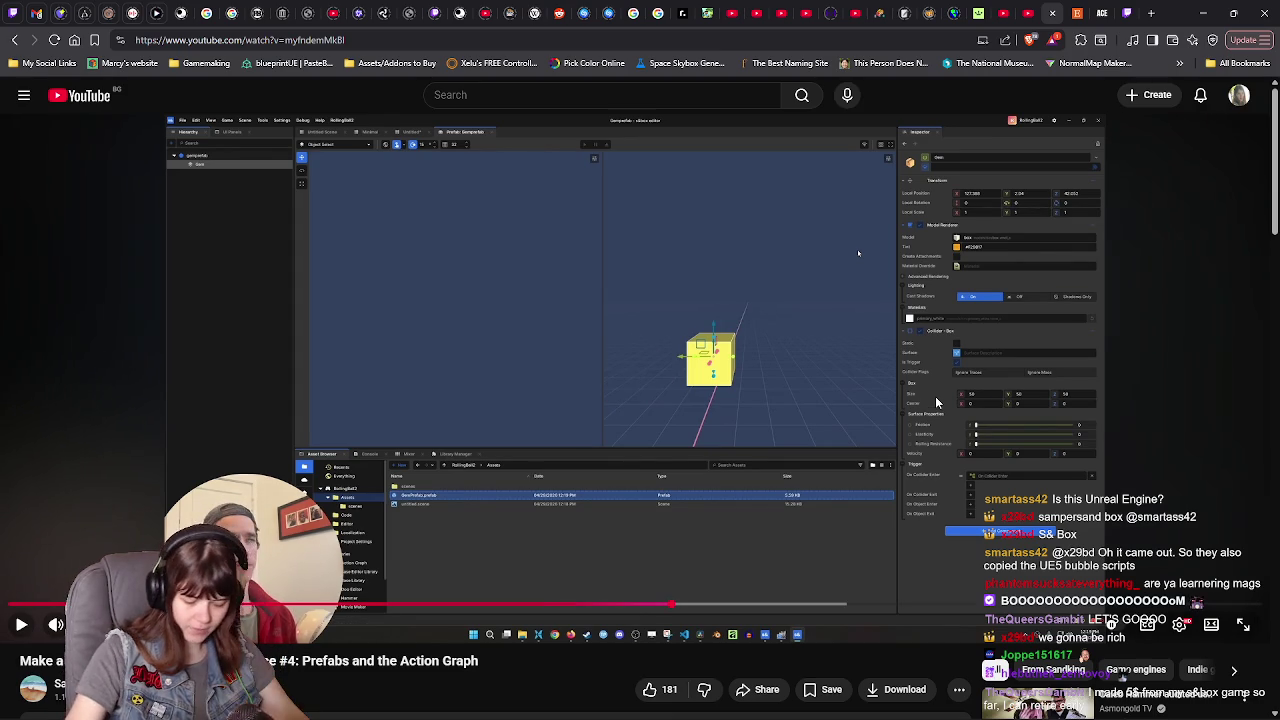
pyautogui.click(936, 401)
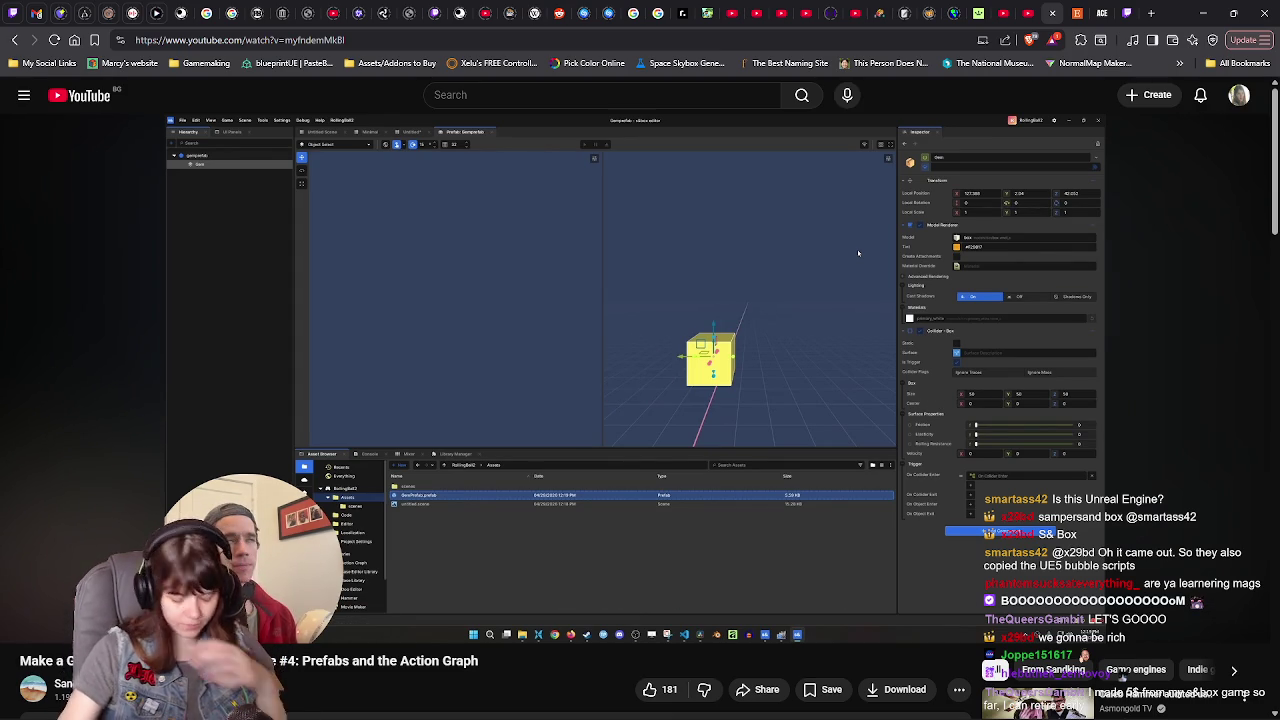
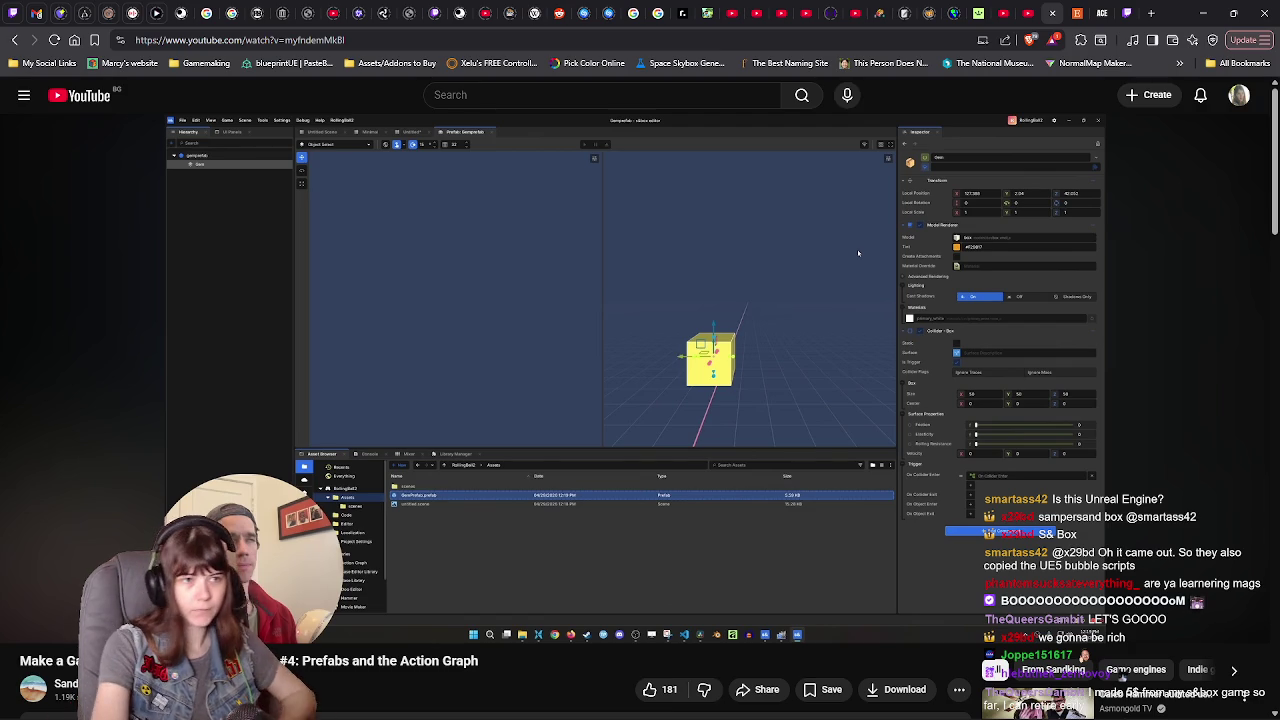
# - Play more of the prefabs tutorial, then pause it
pyautogui.click(935, 400)
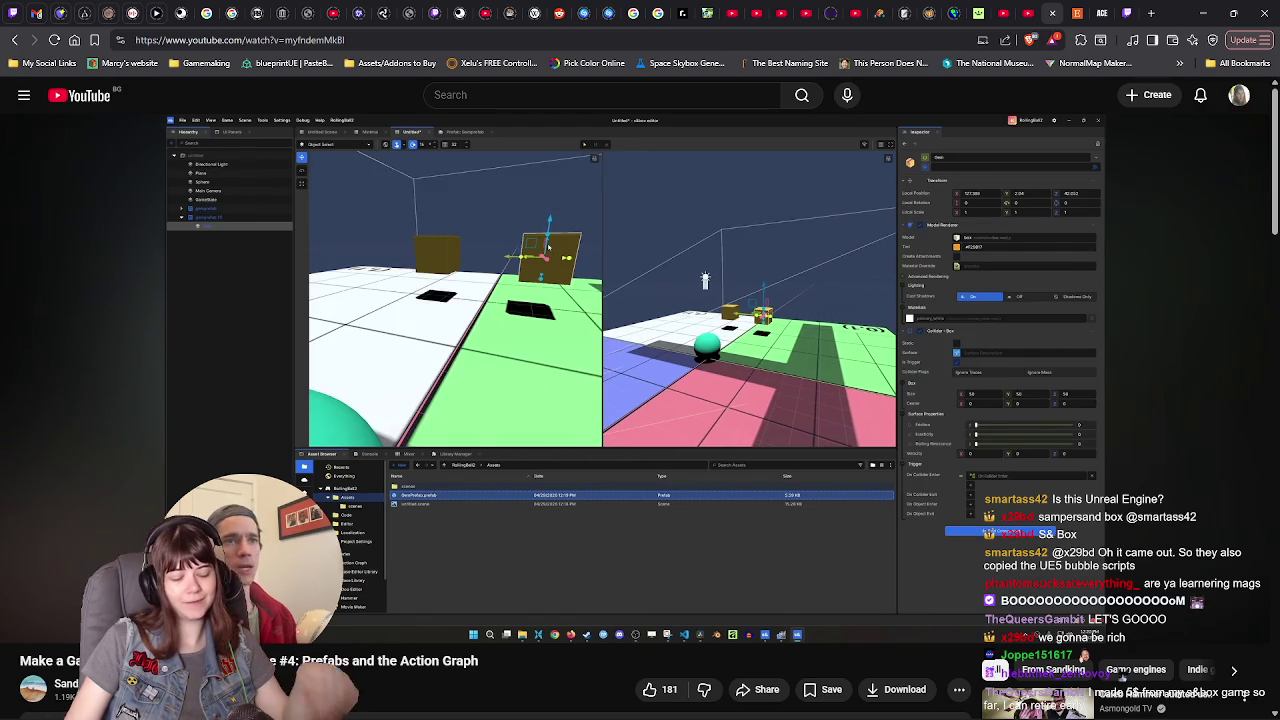
pyautogui.click(935, 401)
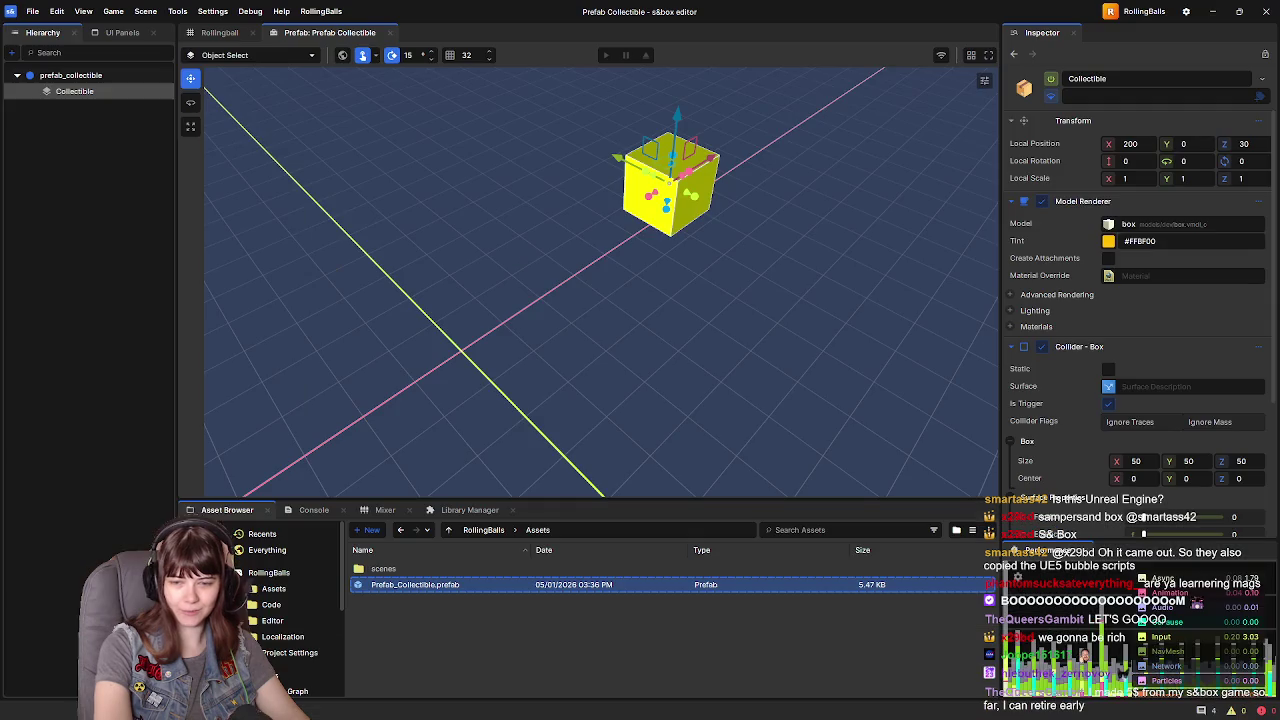
# - Set the Prefab_Collectible's local X position to 0 and save the prefab
pyautogui.hotkey('alt', 'Tab')
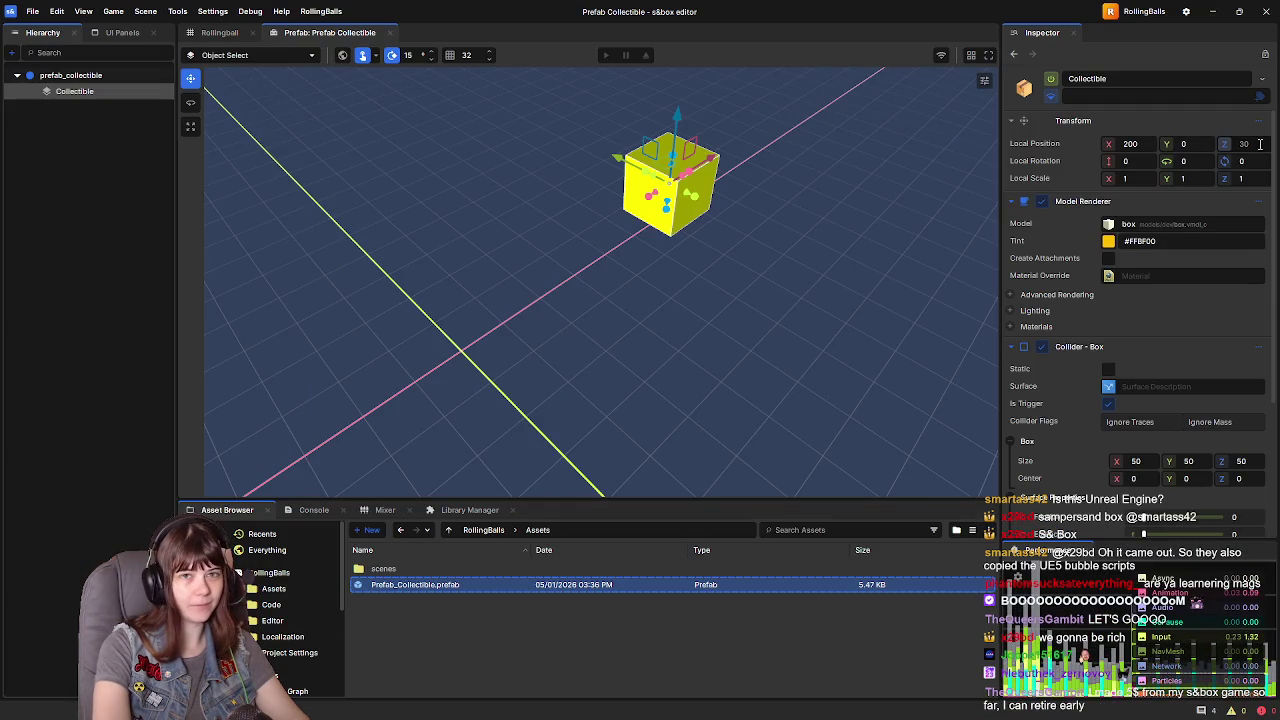
pyautogui.doubleClick(1130, 143)
pyautogui.write('0')
pyautogui.press('Return')
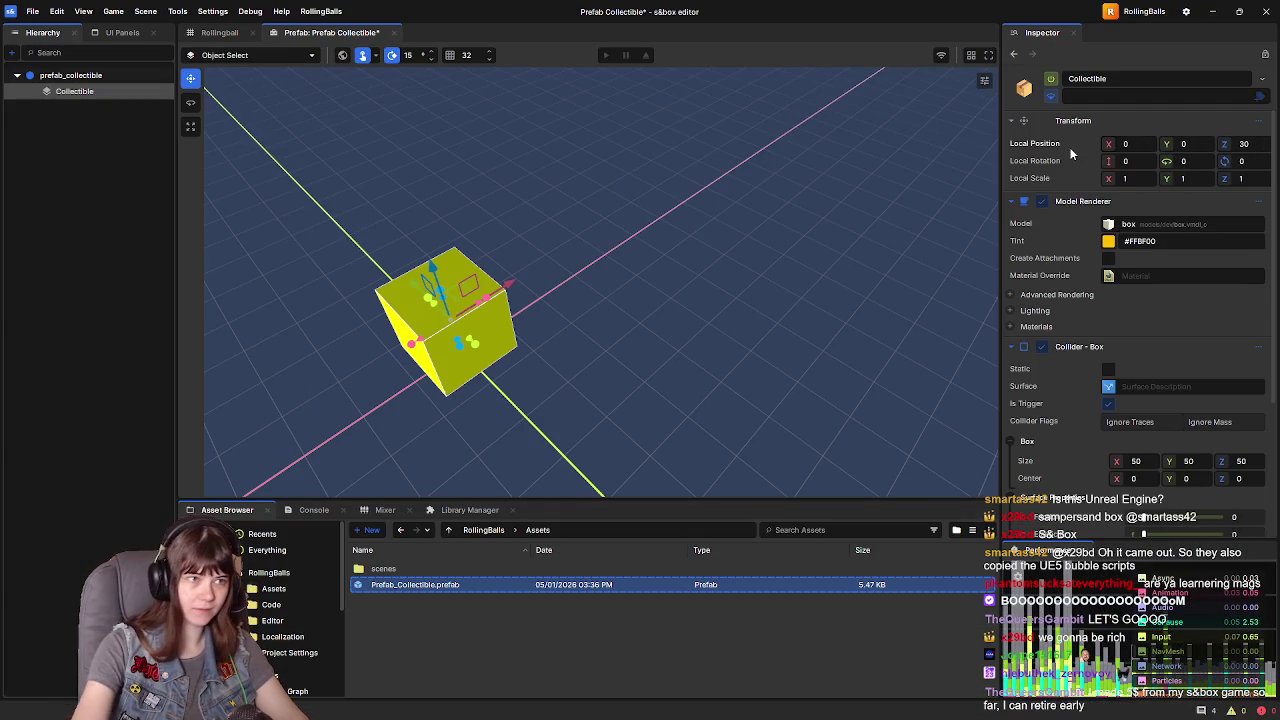
pyautogui.moveTo(580, 229)
pyautogui.mouseDown()
pyautogui.moveTo(660, 326)
pyautogui.moveTo(837, 277)
pyautogui.moveTo(820, 223)
pyautogui.mouseUp()
pyautogui.hotkey('ctrl', 's')
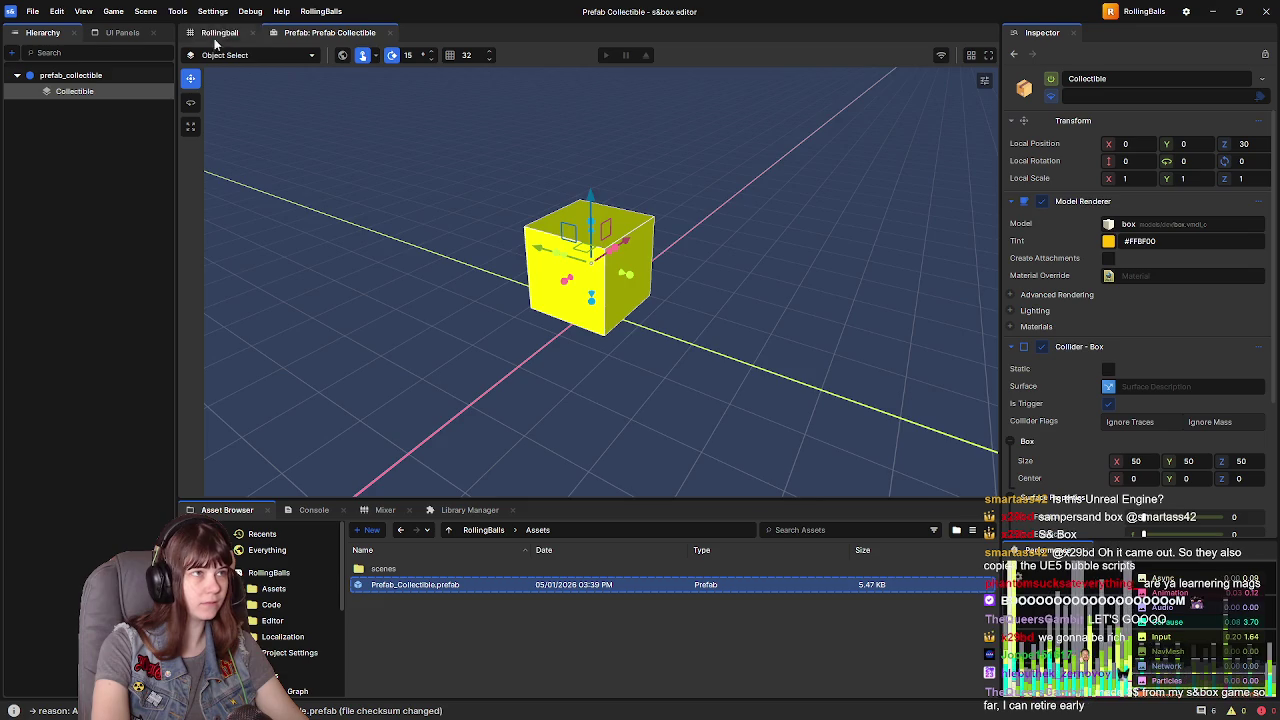
# - Return to the Rollingball scene, close the Prefab Collectible tab and clear the selection
pyautogui.click(215, 34)
pyautogui.click(389, 33)
pyautogui.click(51, 248)
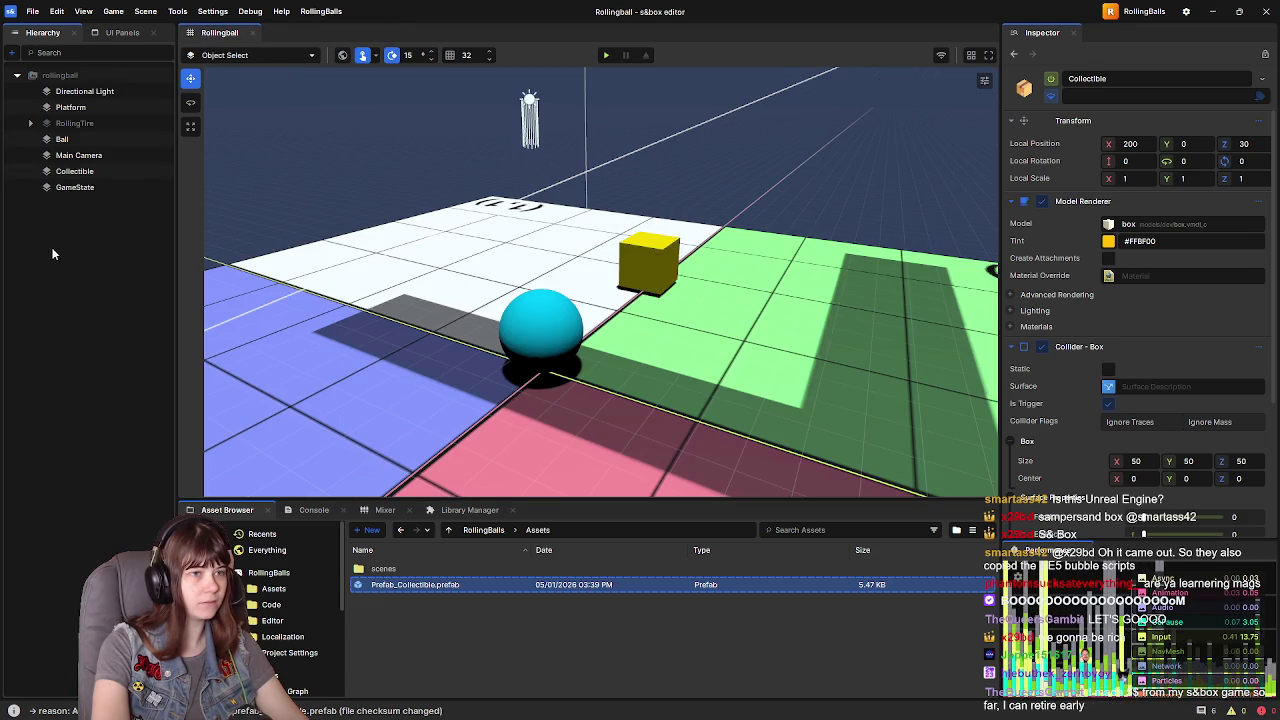
# - Delete the old Collectible and place a first Prefab_Collectible cube on the floor
pyautogui.click(118, 171)
pyautogui.press('Delete')
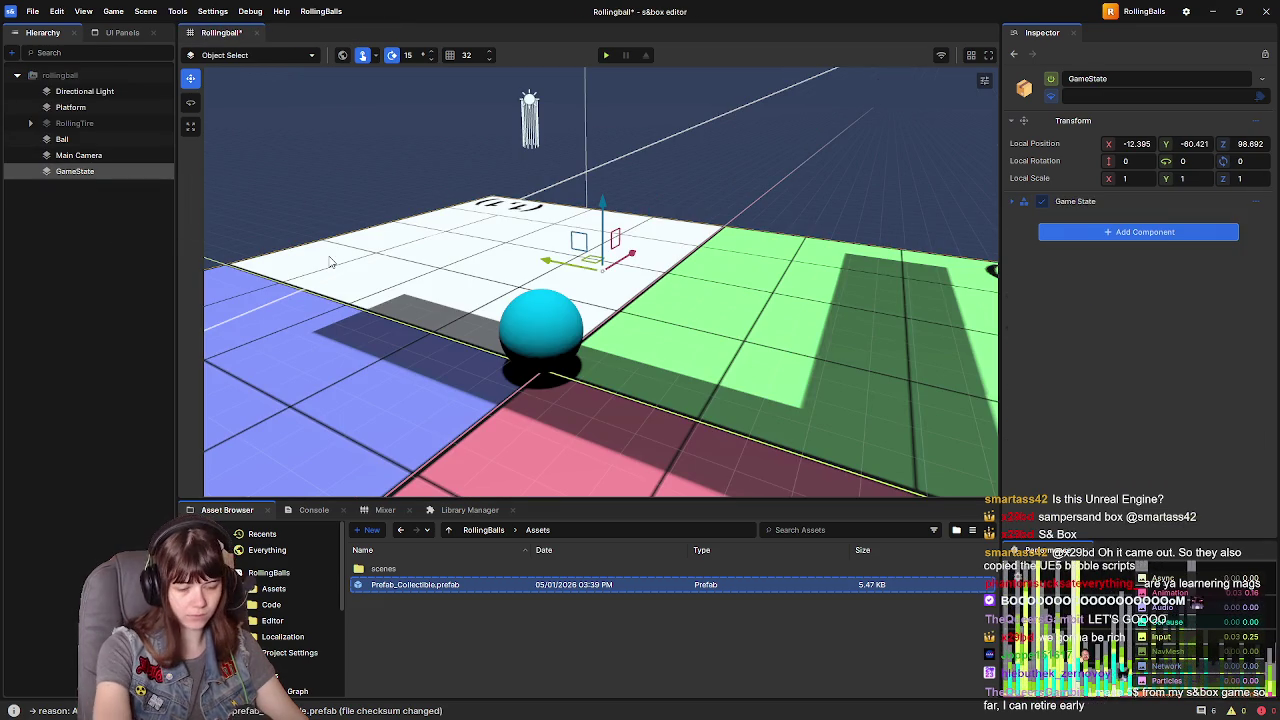
pyautogui.moveTo(455, 588)
pyautogui.mouseDown()
pyautogui.moveTo(680, 362)
pyautogui.moveTo(645, 302)
pyautogui.mouseUp()
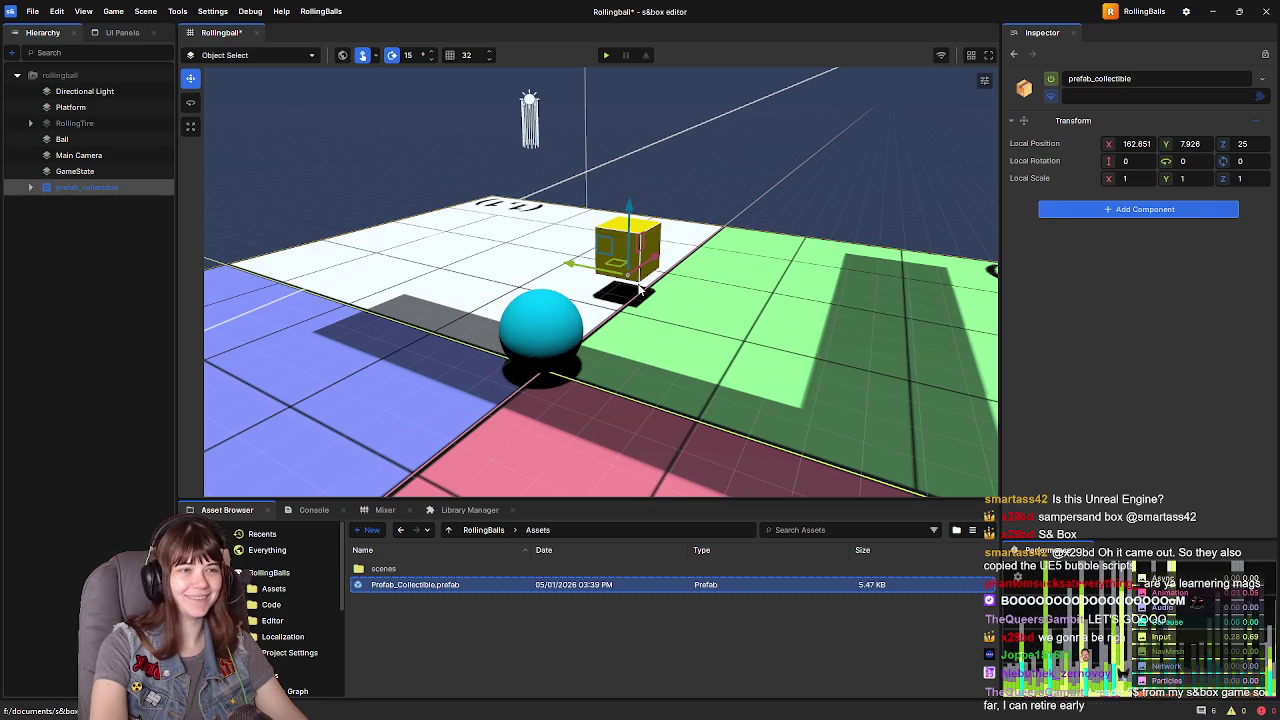
pyautogui.moveTo(615, 270); pyautogui.dragTo(560, 265)
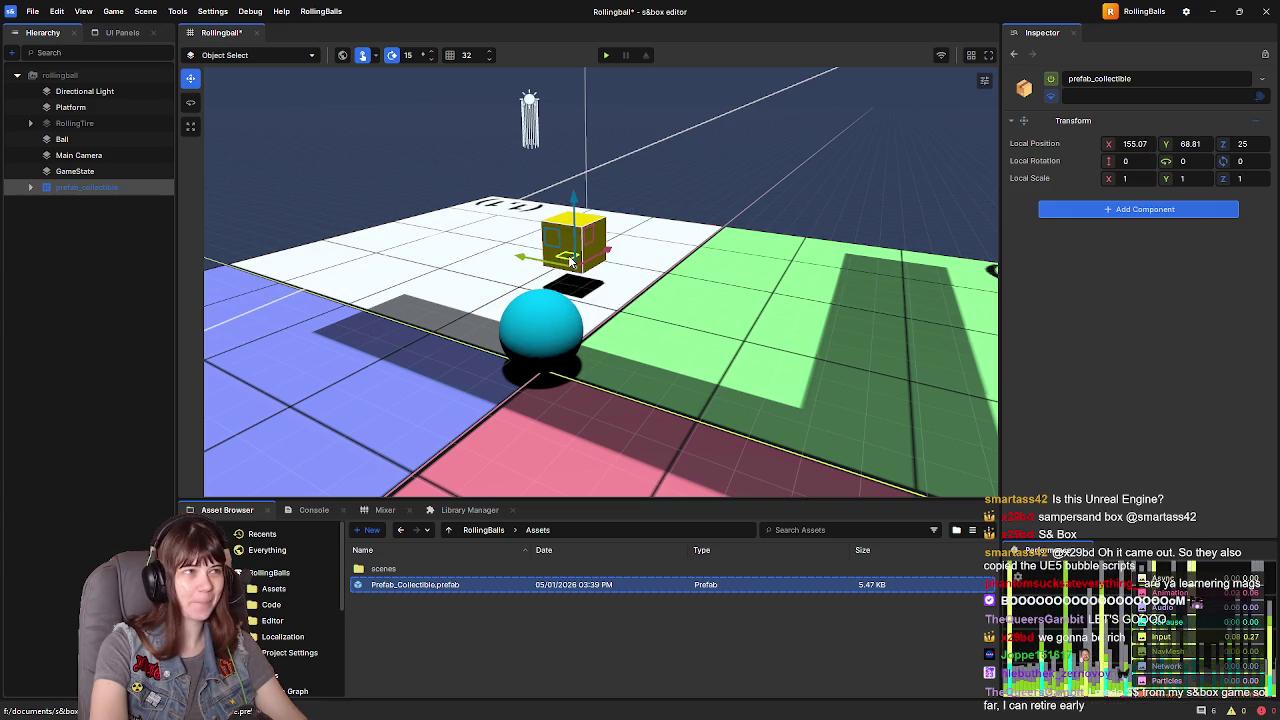
pyautogui.rightClick(50, 238)
pyautogui.moveTo(200, 456)
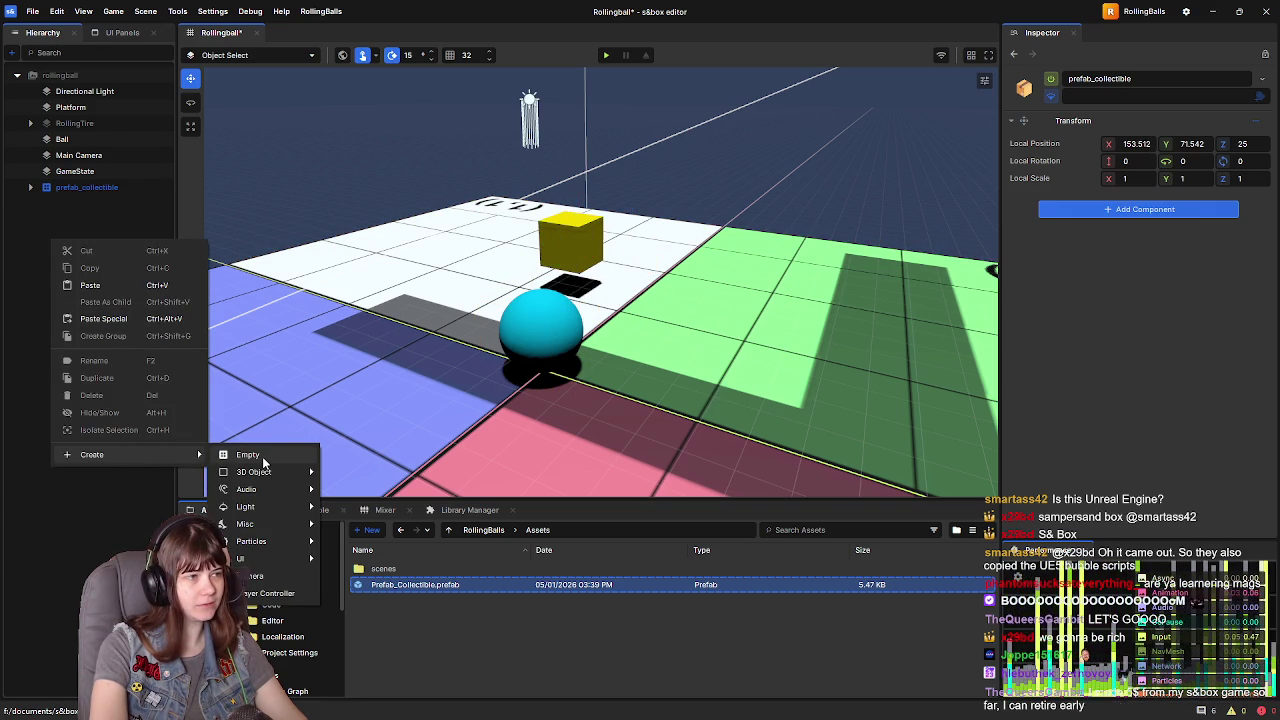
pyautogui.click(93, 502)
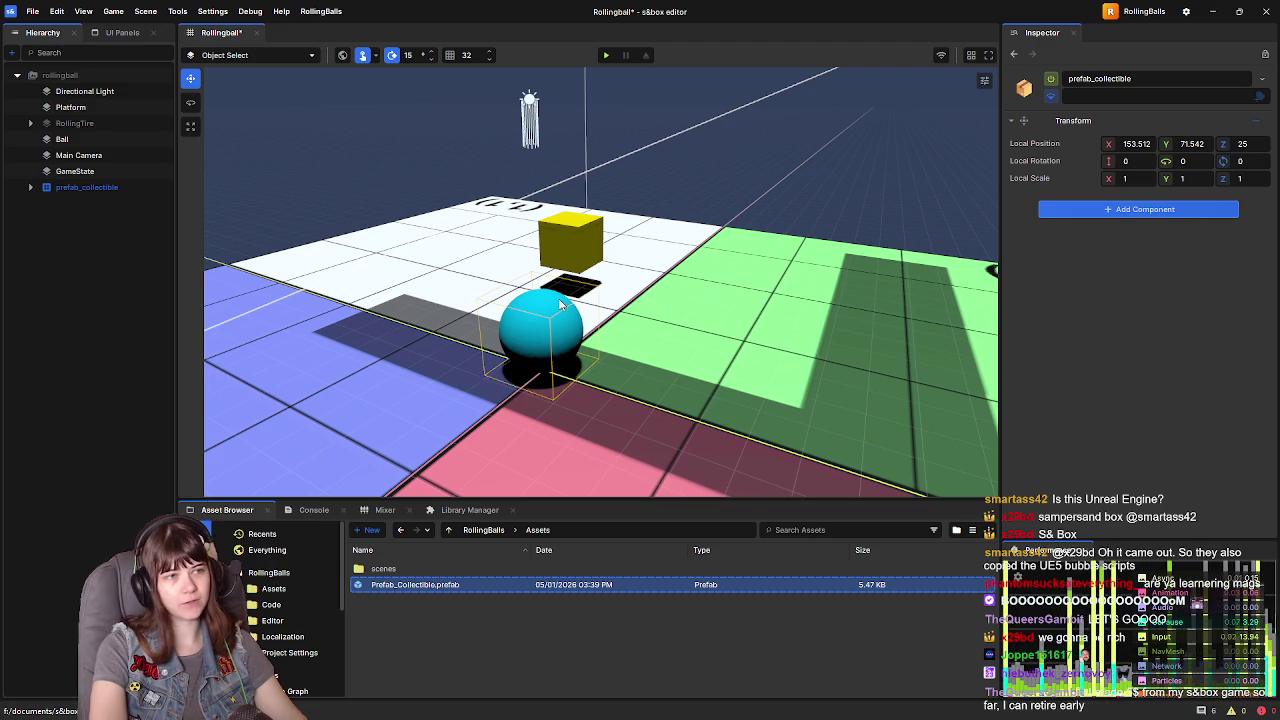
pyautogui.click(577, 243)
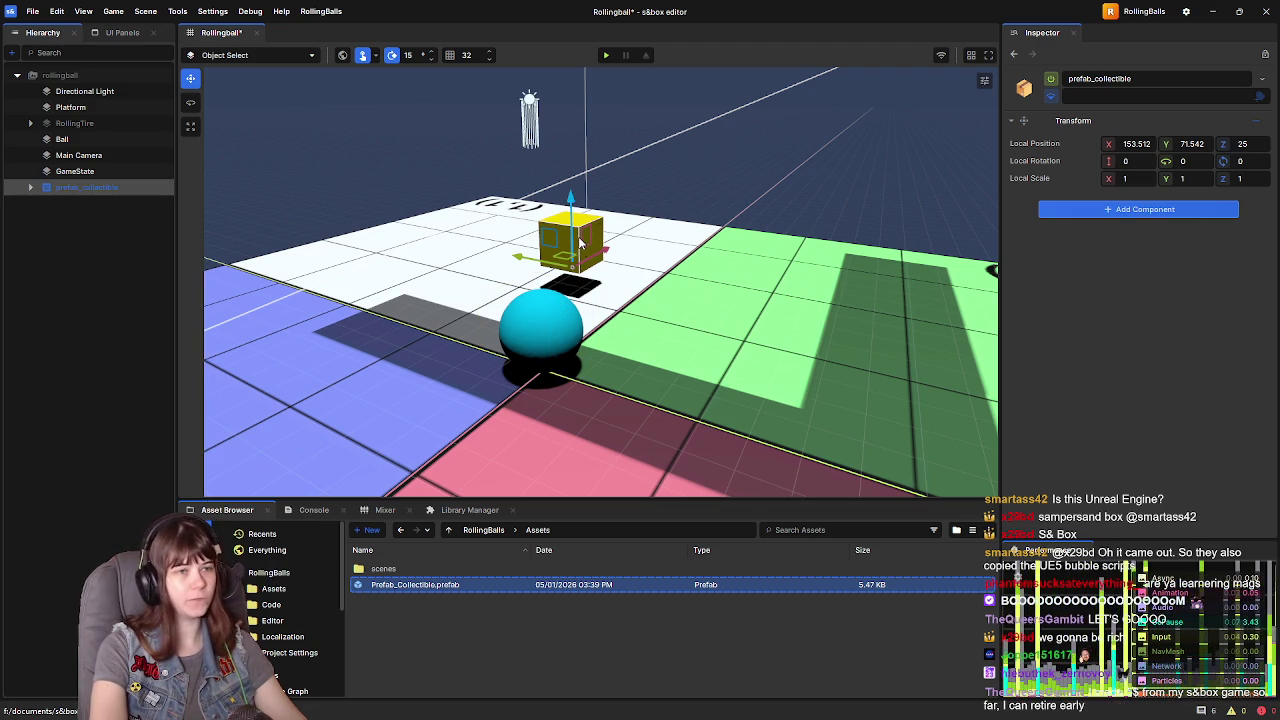
pyautogui.moveTo(577, 243)
pyautogui.mouseDown()
pyautogui.moveTo(578, 265)
pyautogui.moveTo(606, 243)
pyautogui.moveTo(480, 245)
pyautogui.mouseUp()
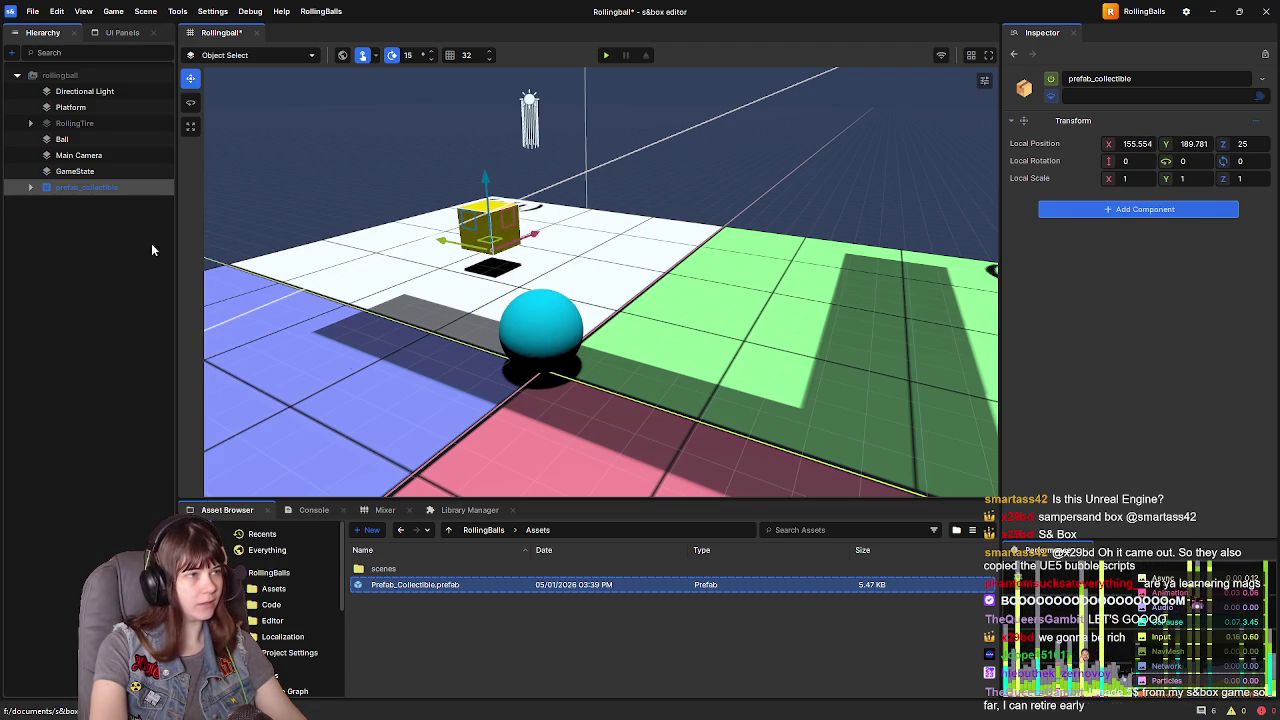
# - Add two more Prefab_Collectible cubes on the floor, save the scene, and start play
pyautogui.moveTo(486, 587)
pyautogui.mouseDown()
pyautogui.moveTo(699, 370)
pyautogui.moveTo(614, 238)
pyautogui.mouseUp()
pyautogui.moveTo(418, 585)
pyautogui.mouseDown()
pyautogui.moveTo(829, 371)
pyautogui.moveTo(735, 340)
pyautogui.mouseUp()
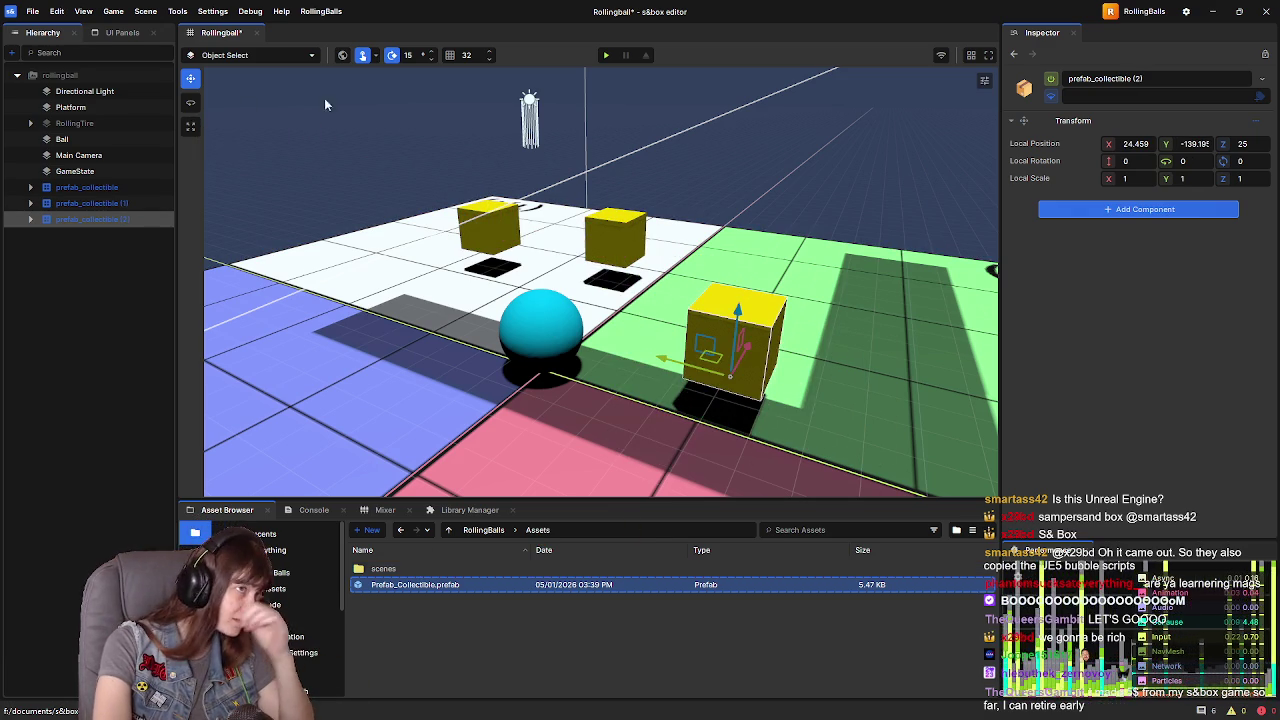
pyautogui.hotkey('ctrl', 's')
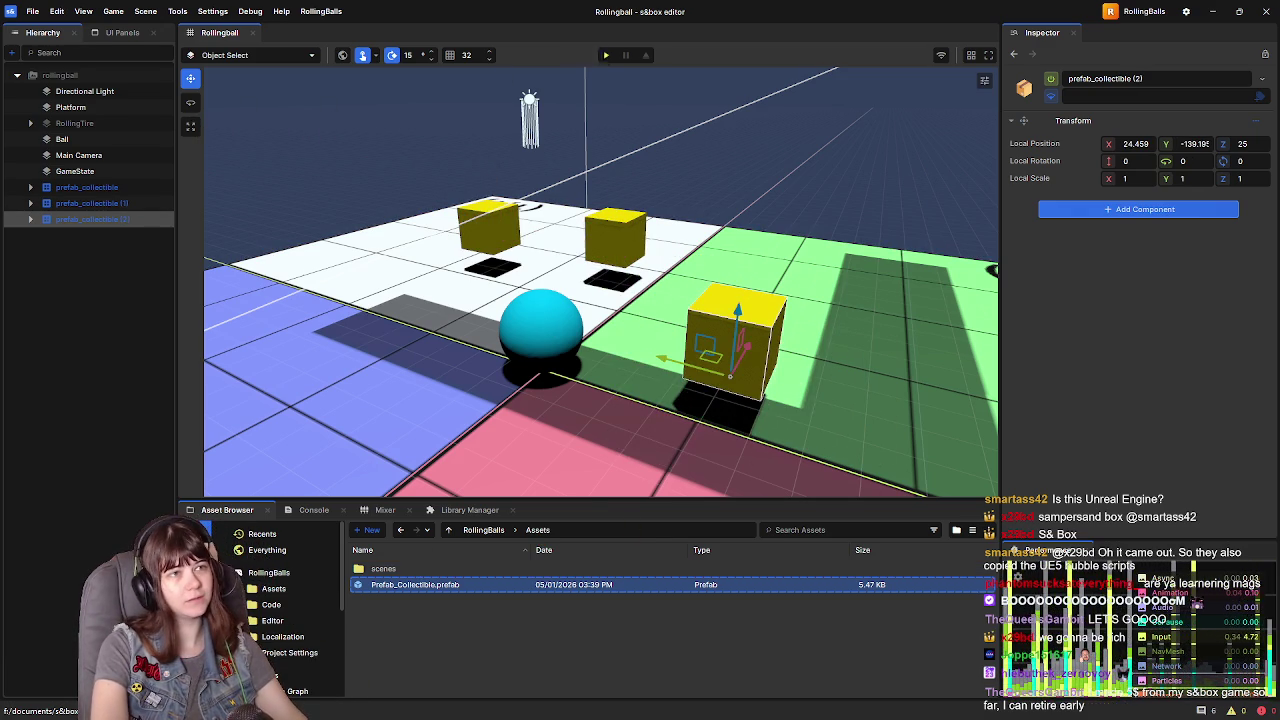
pyautogui.click(606, 57)
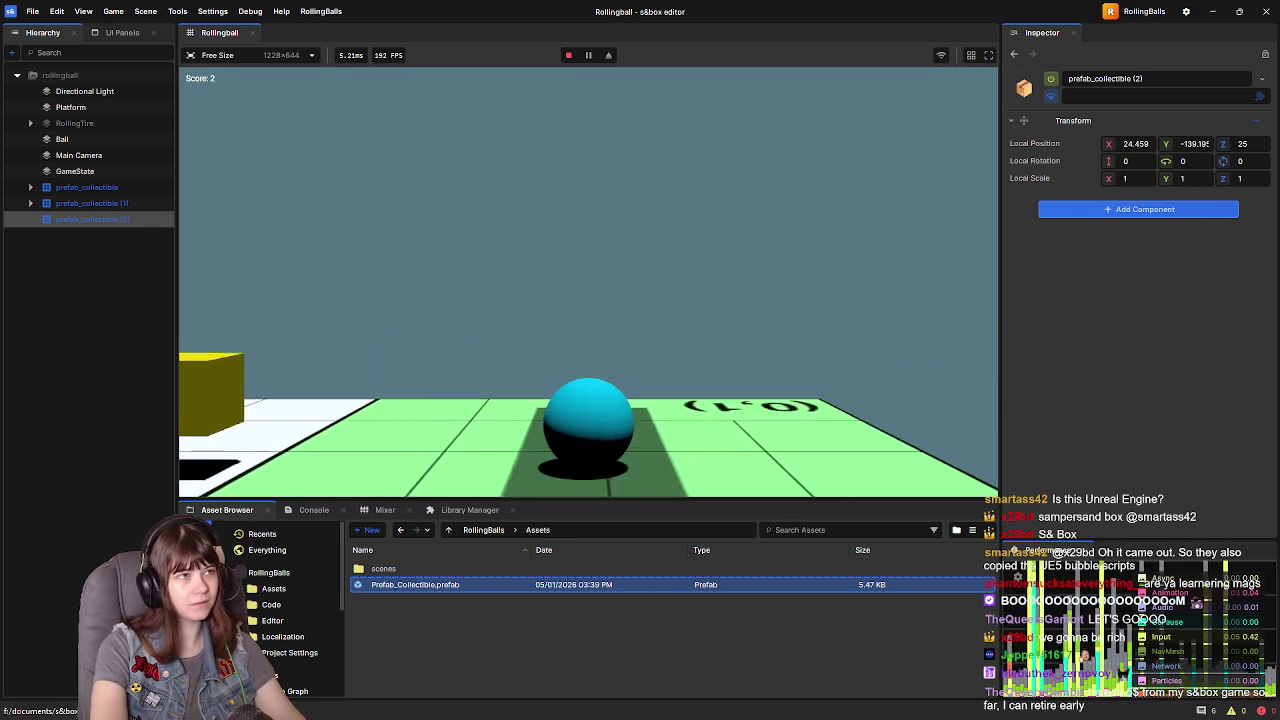
# - Roll the ball briefly, leave play mode, frame the ball and three cubes, then resume the tutorial
pyautogui.press('w')
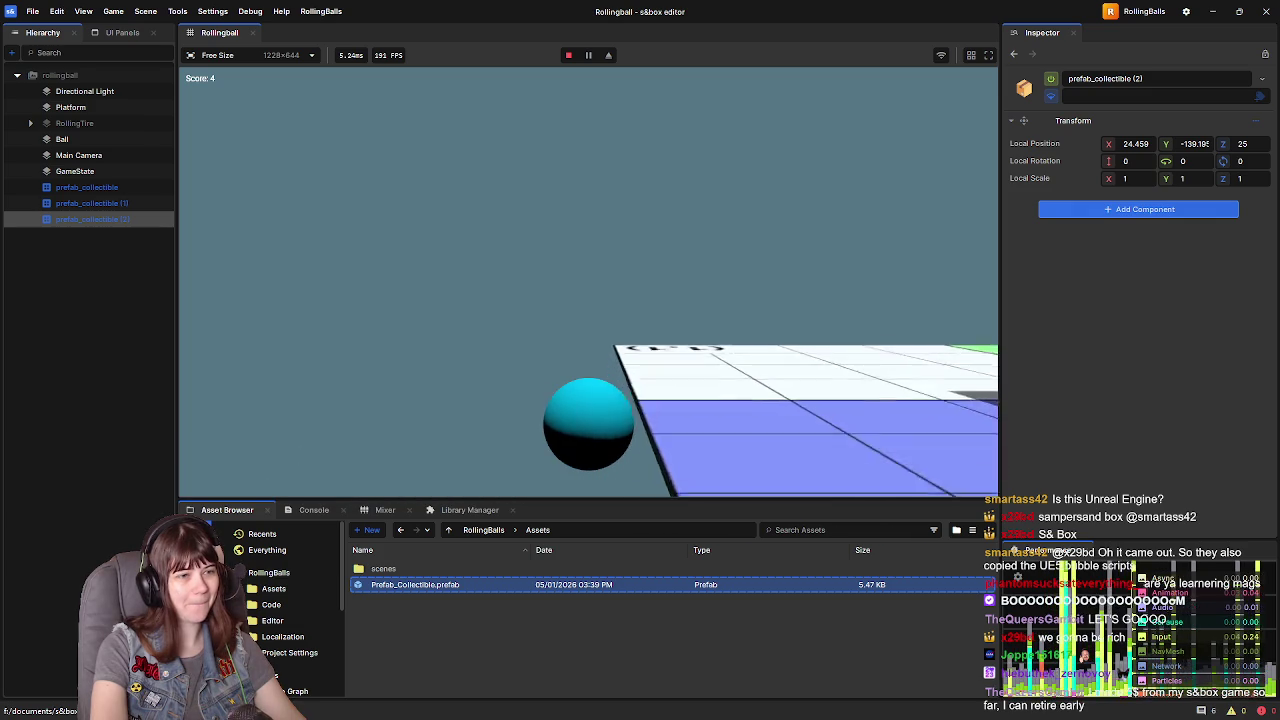
pyautogui.press('Escape')
pyautogui.click(290, 445)
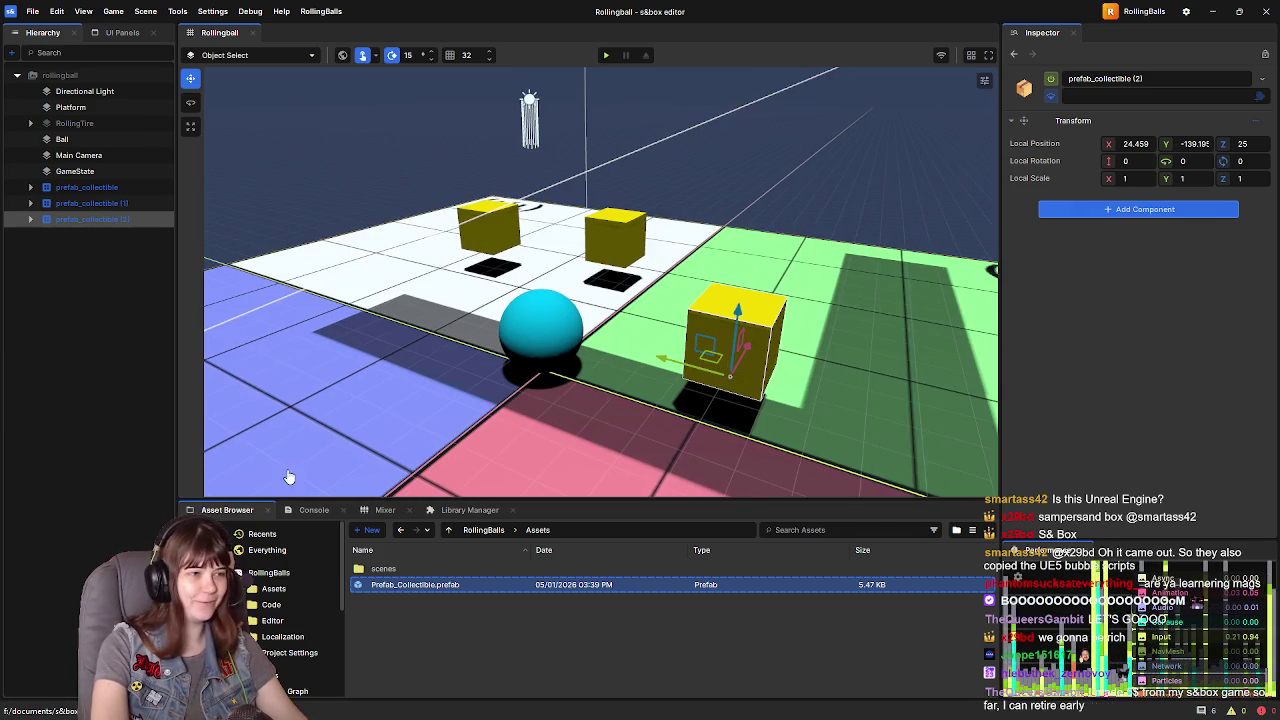
pyautogui.click(76, 334)
pyautogui.moveTo(545, 374); pyautogui.dragTo(680, 311)
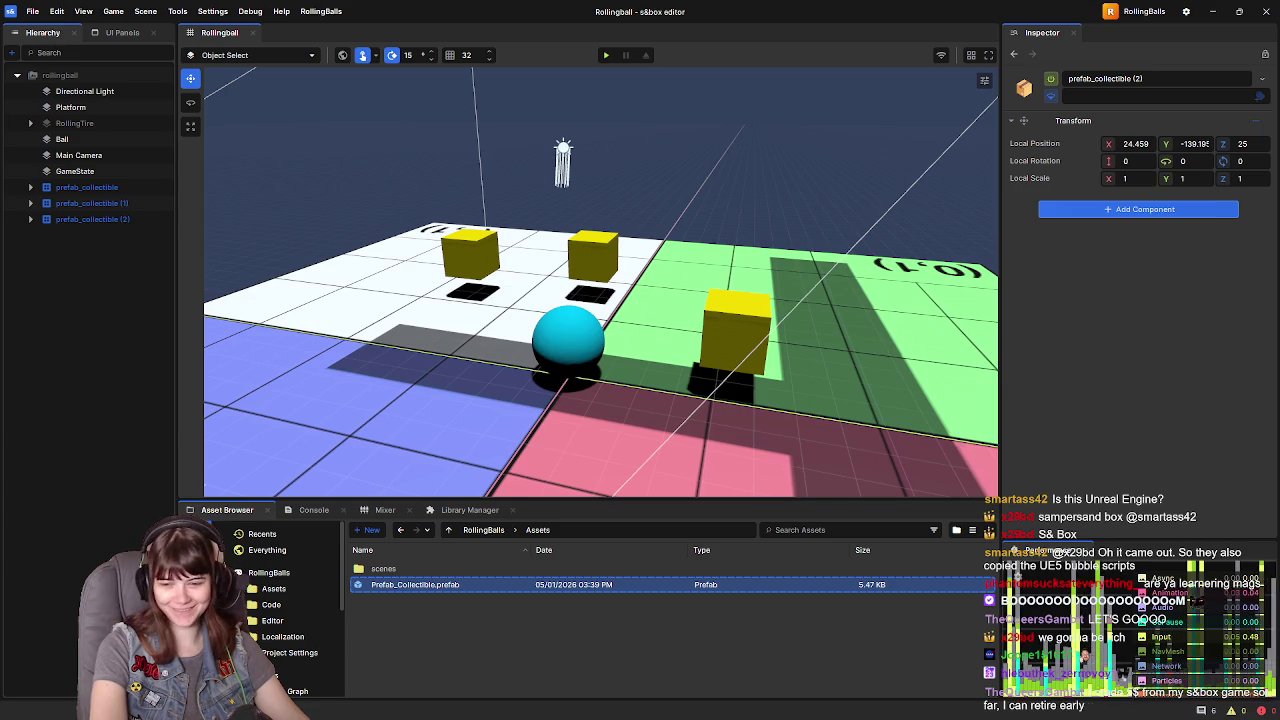
pyautogui.hotkey('alt', 'Tab')
pyautogui.click(786, 425)
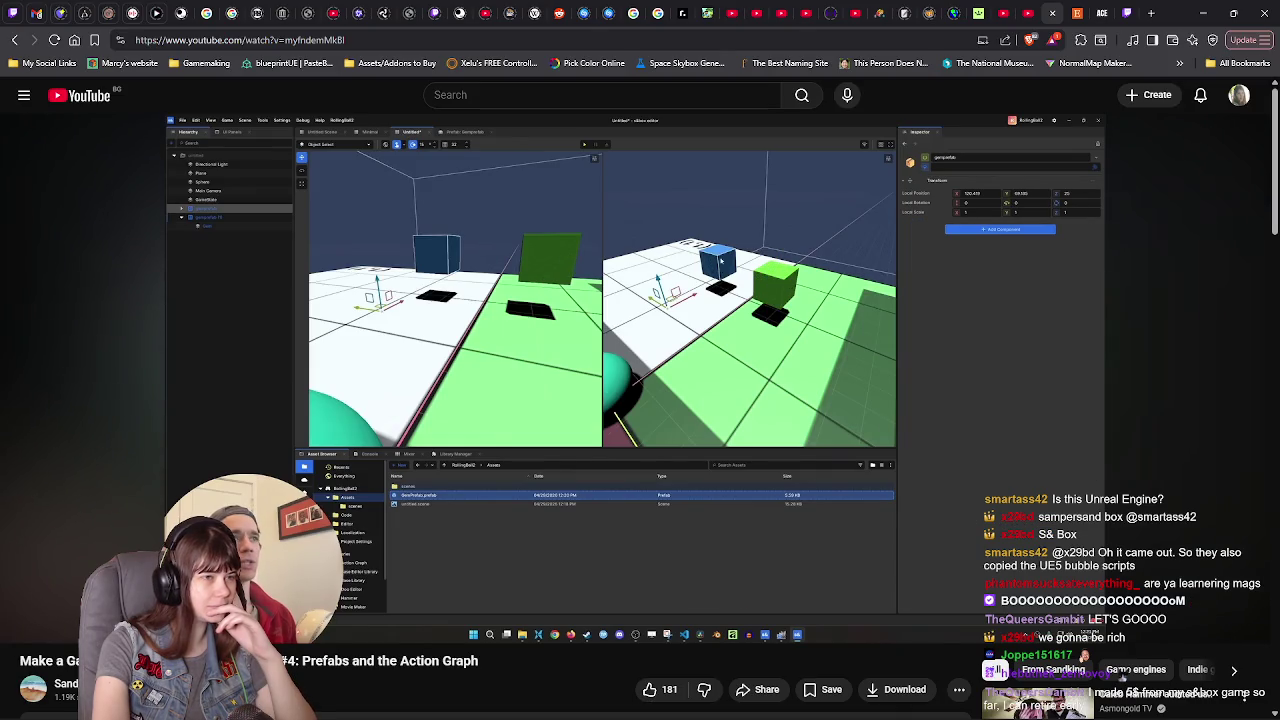
# - Watch the tutorial as its collectible cubes are duplicated
pyautogui.moveTo(997, 437)
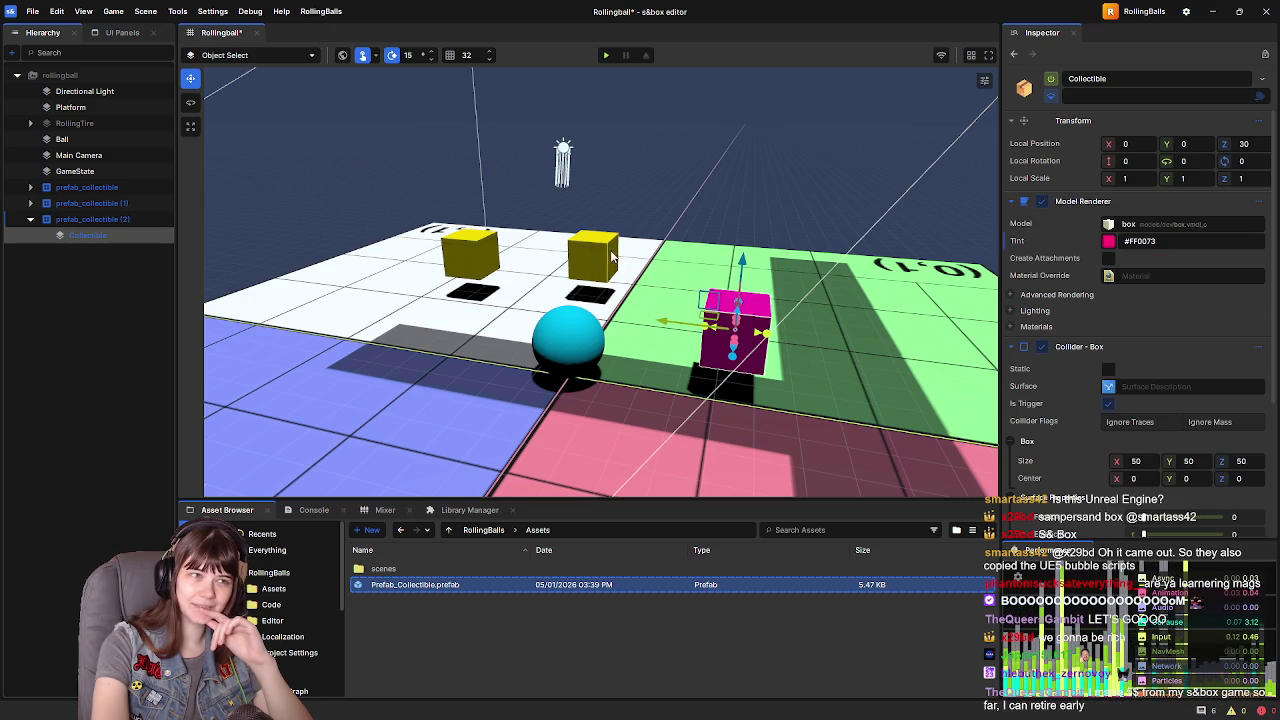
# - Tint the Collectible child of prefab_collectible (1) purple in its Model Renderer
pyautogui.click(30, 204)
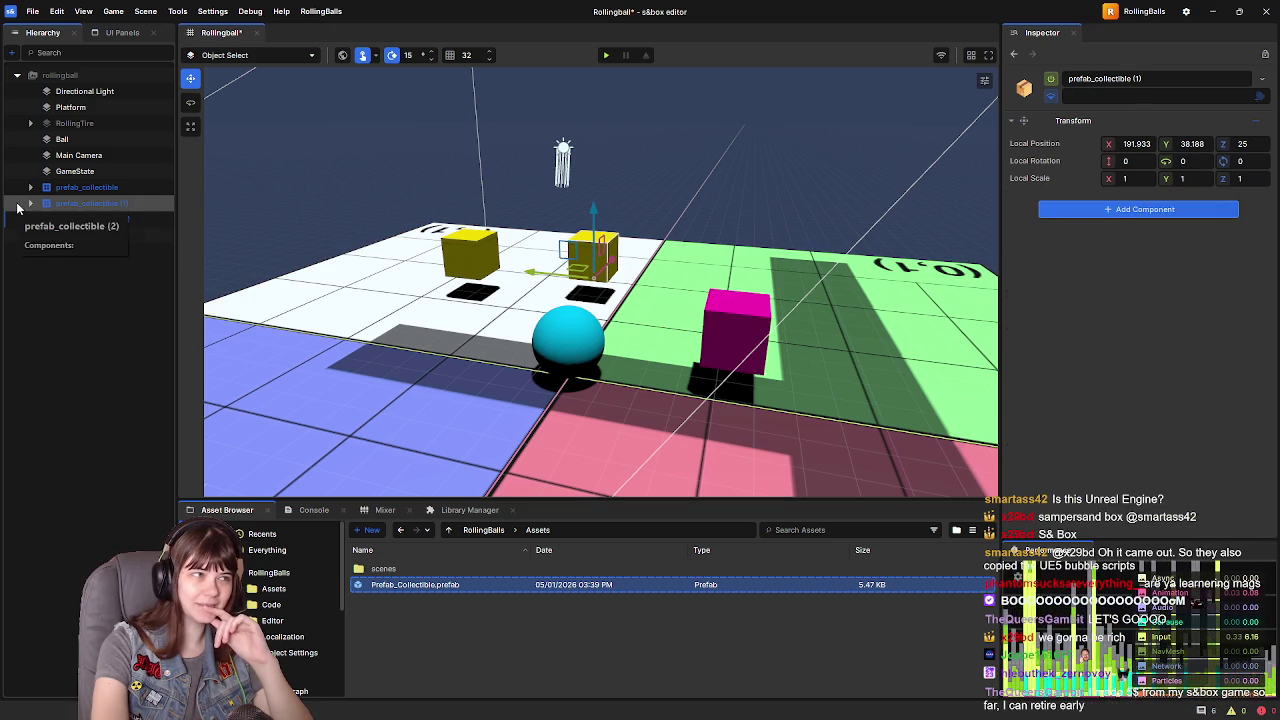
pyautogui.click(85, 219)
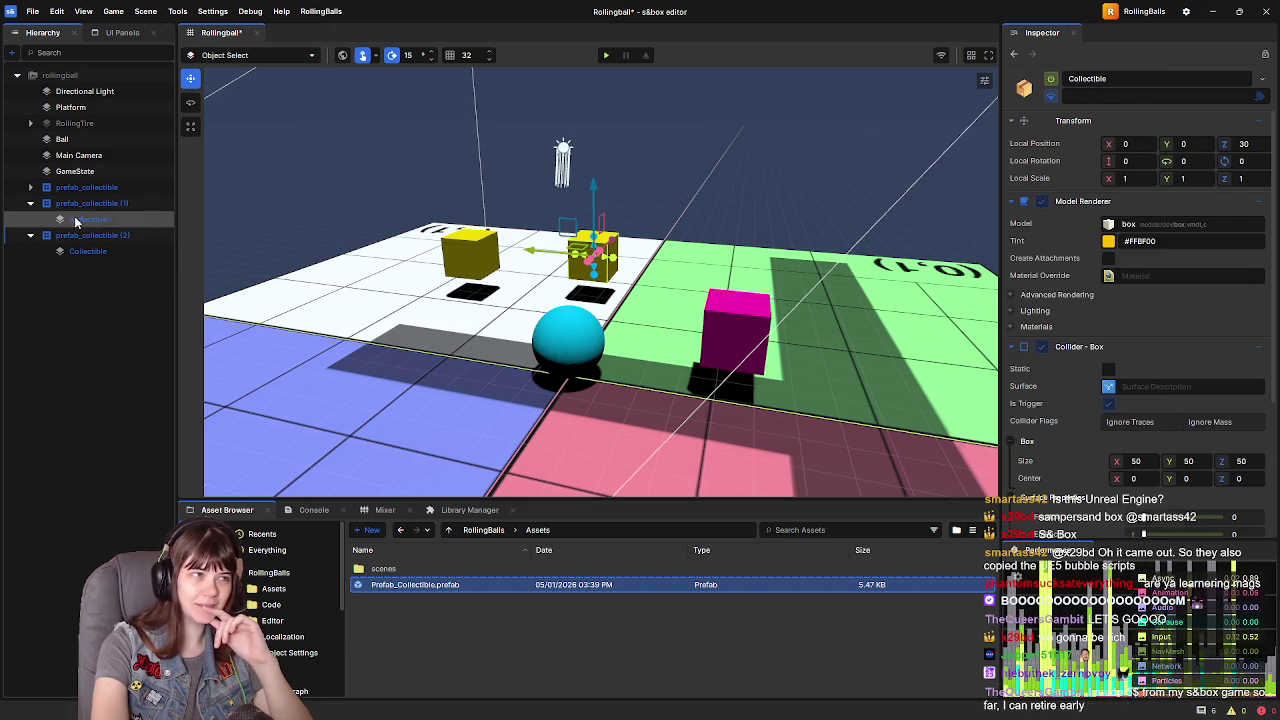
pyautogui.click(1109, 241)
pyautogui.click(1189, 413)
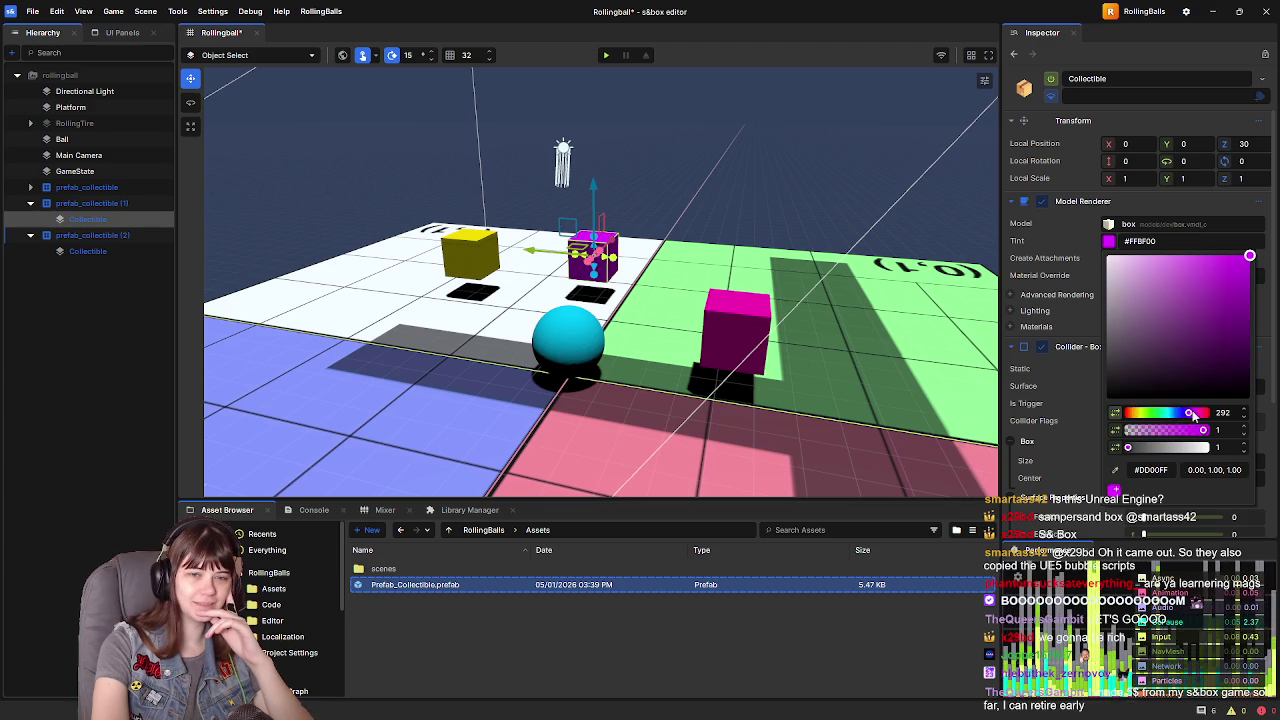
pyautogui.click(466, 250)
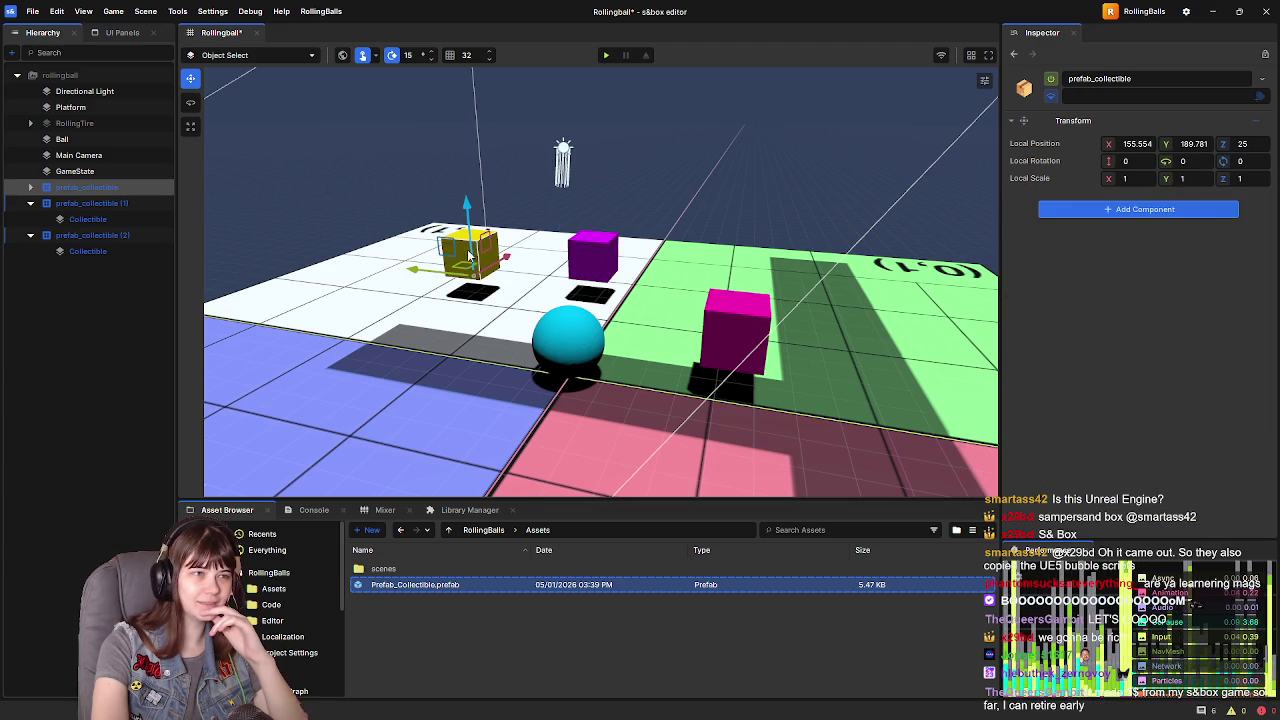
# - Tint the Collectible child of prefab_collectible green in its Model Renderer
pyautogui.click(30, 187)
pyautogui.click(80, 203)
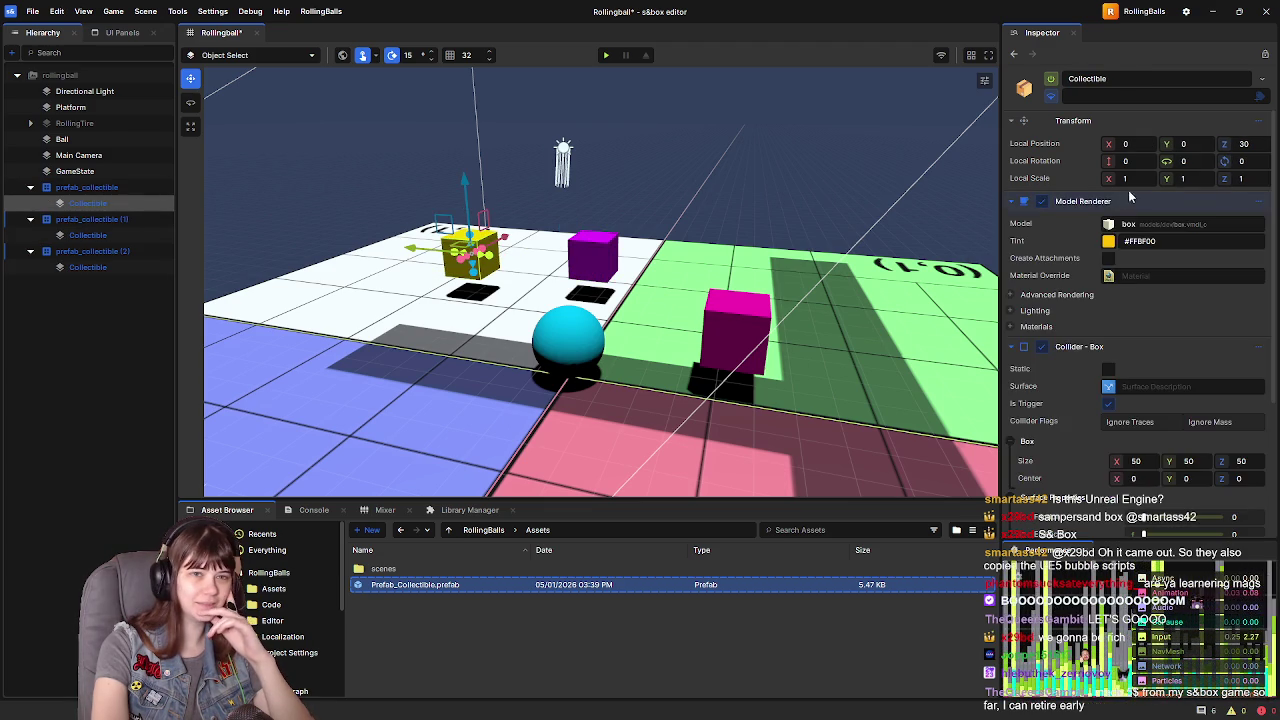
pyautogui.click(1112, 241)
pyautogui.click(1154, 413)
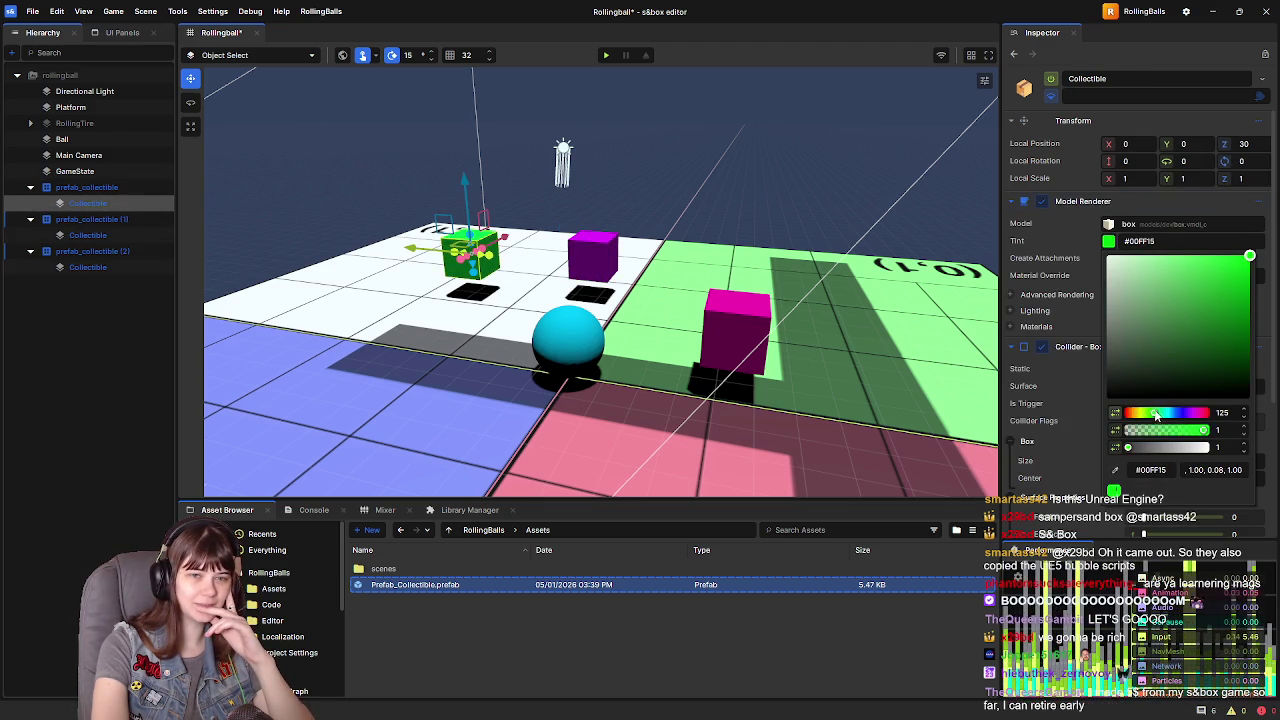
pyautogui.click(119, 350)
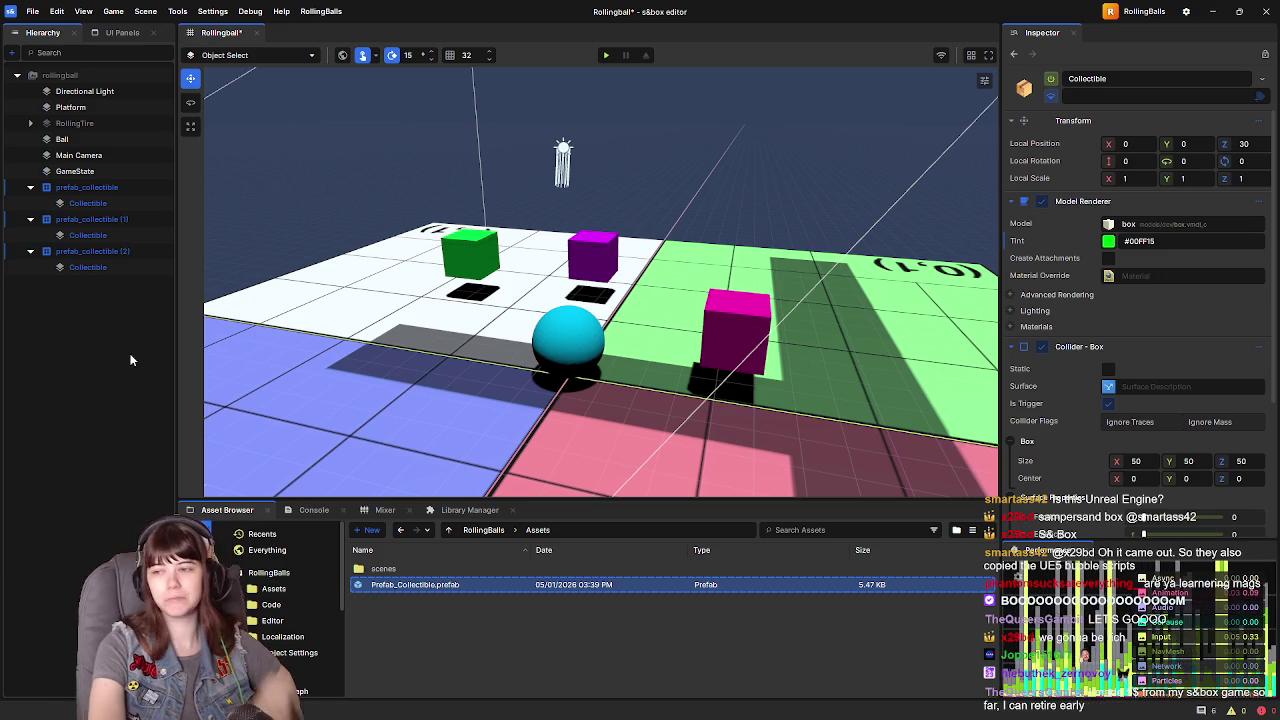
# - Collapse all three prefab_collectible entries, save the scene, and resume the tutorial
pyautogui.click(30, 251)
pyautogui.click(30, 219)
pyautogui.click(30, 187)
pyautogui.hotkey('ctrl', 's')
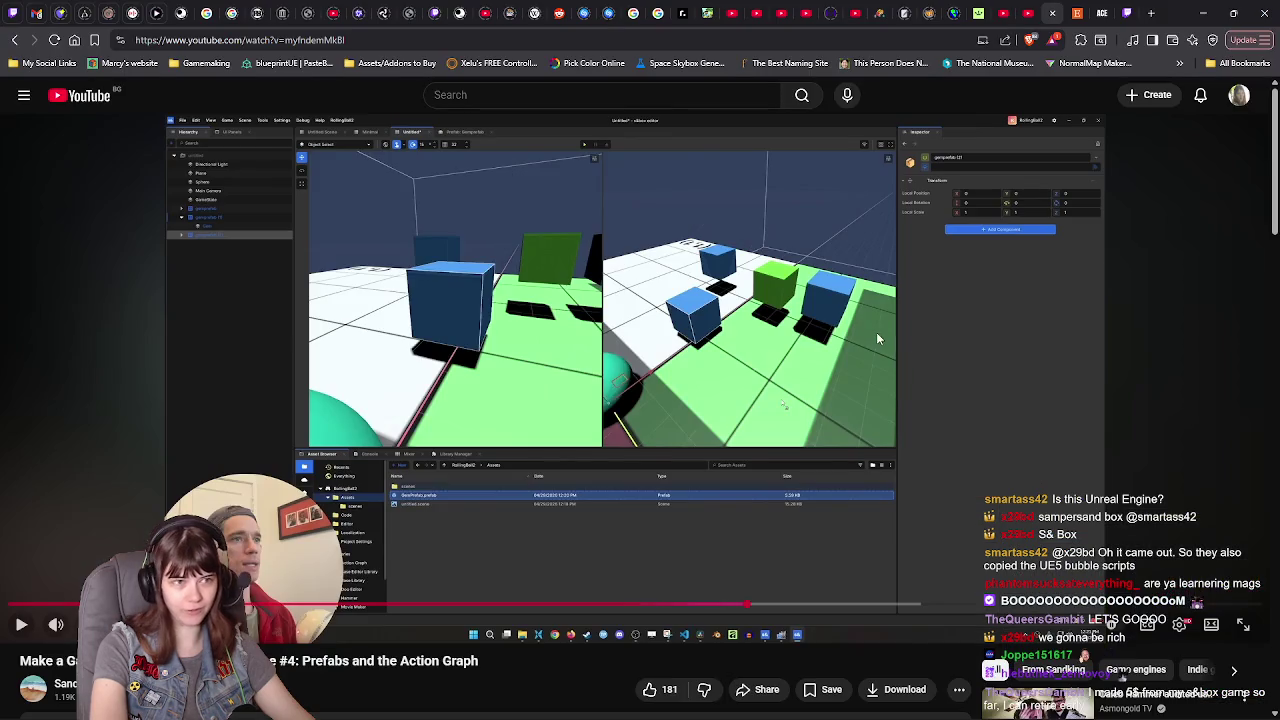
pyautogui.click(874, 330)
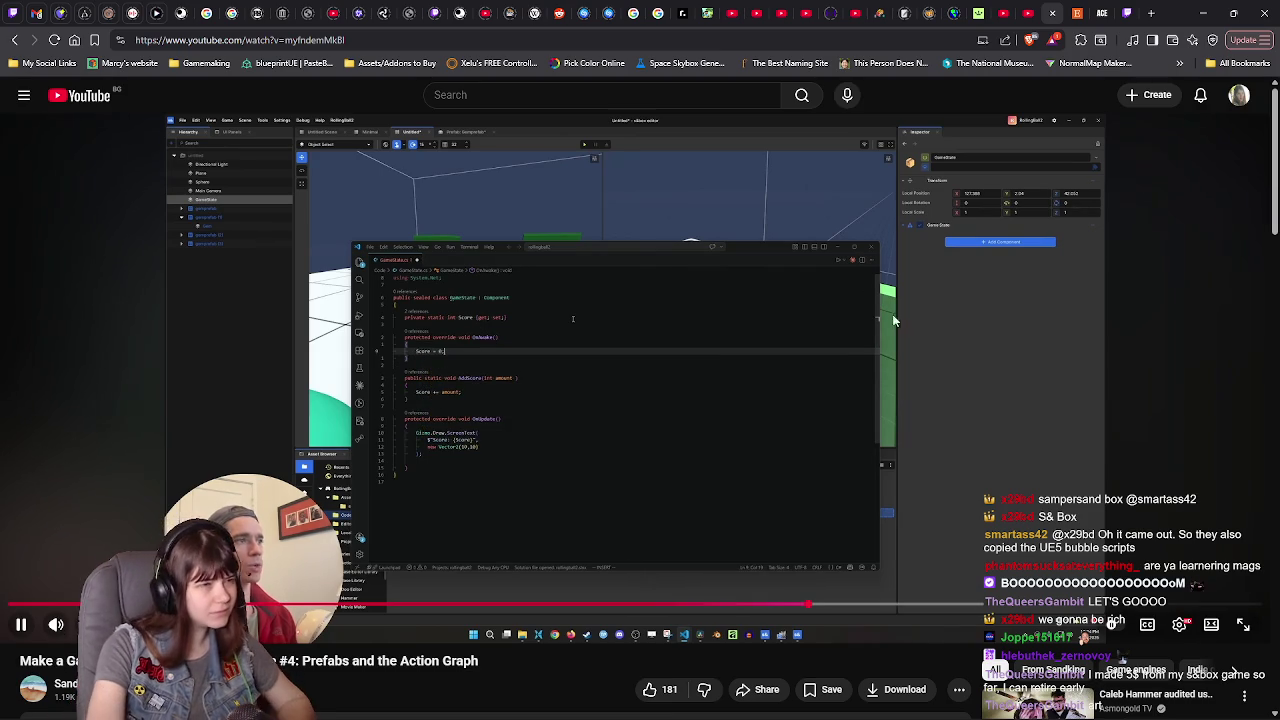
# - Pause the tutorial on the GameState code and view it fullscreen
pyautogui.click(921, 358)
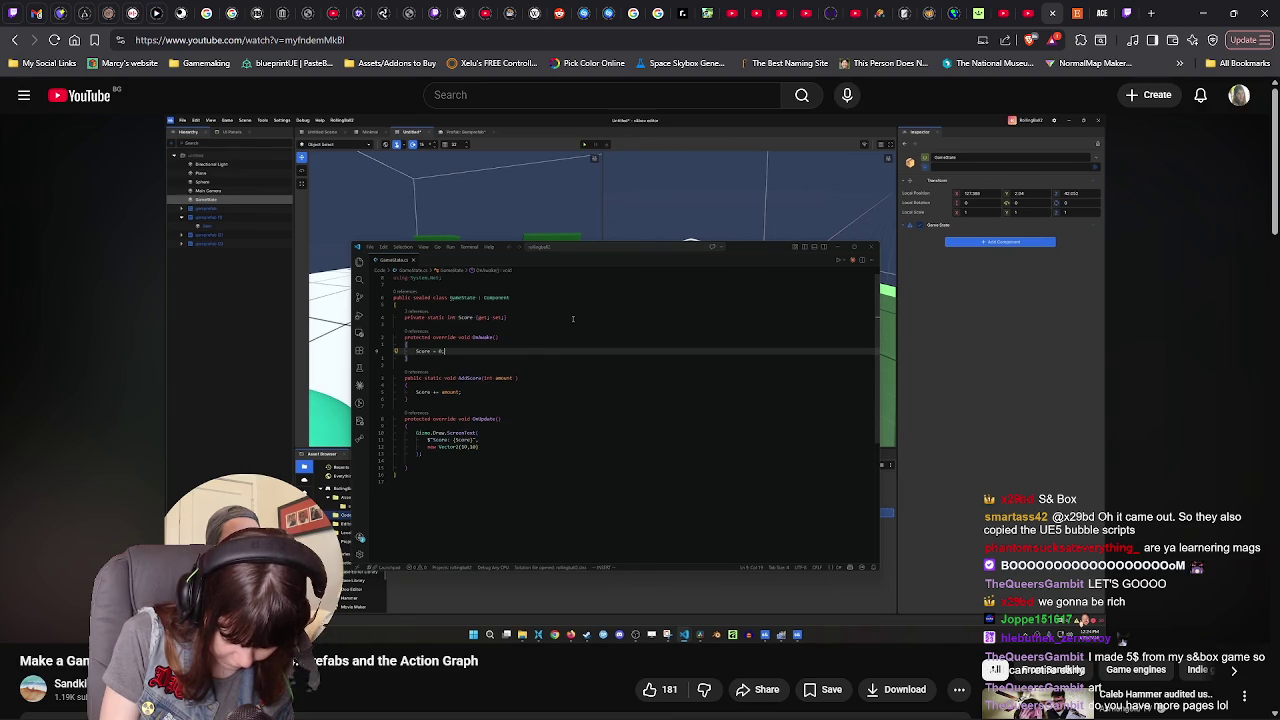
pyautogui.click(1089, 273)
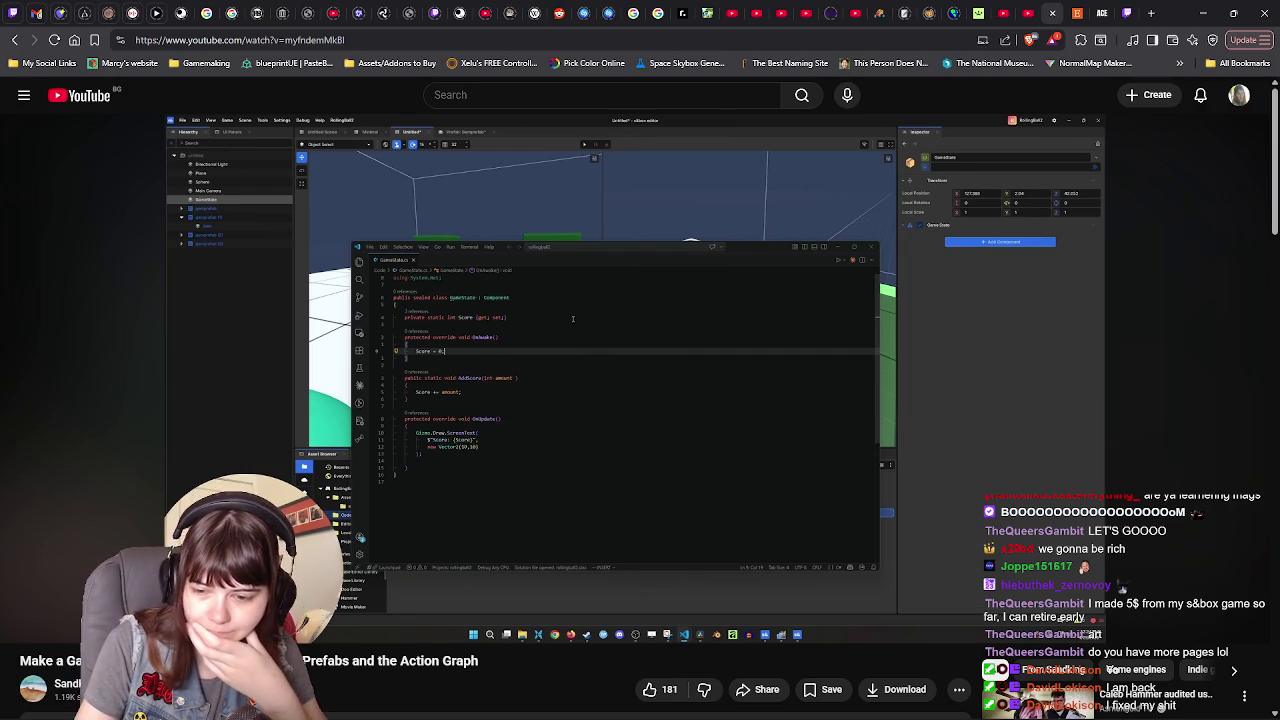
pyautogui.press('f')
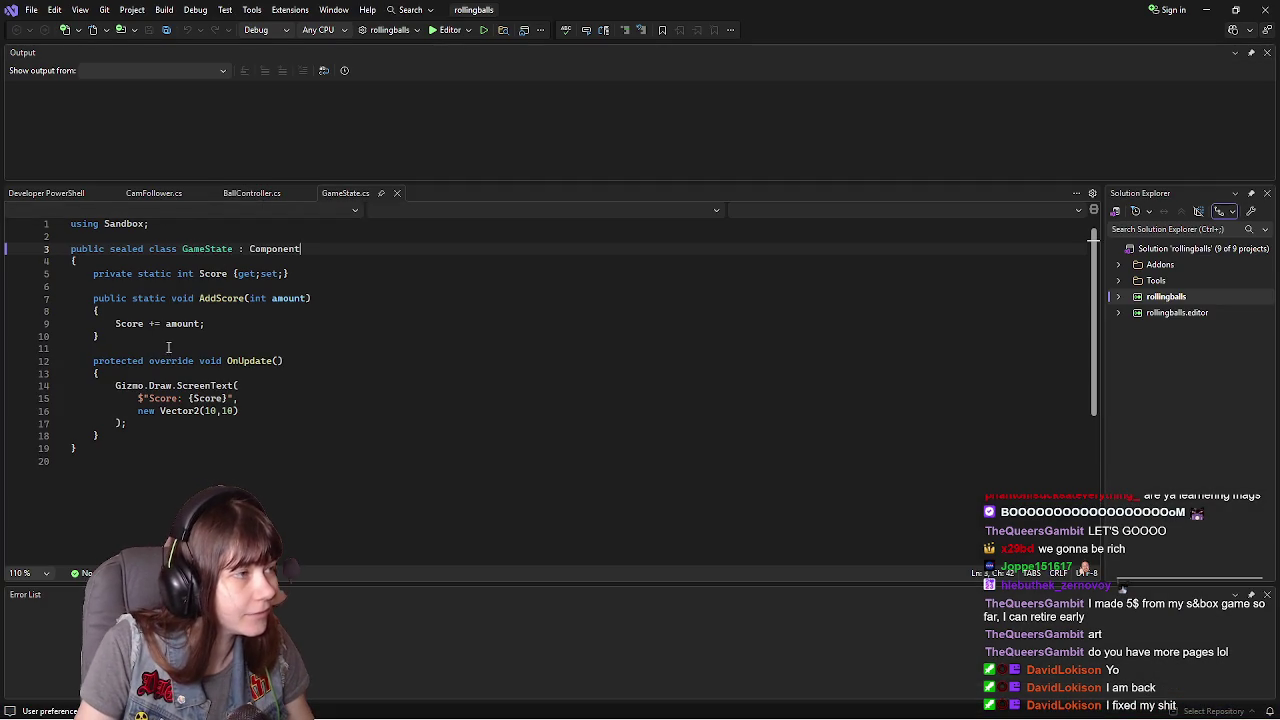
# - Add a protected override OnAwake() to GameState containing 'Score = 0;' and save the file
pyautogui.click(154, 334)
pyautogui.press('Return')
pyautogui.press('Return')
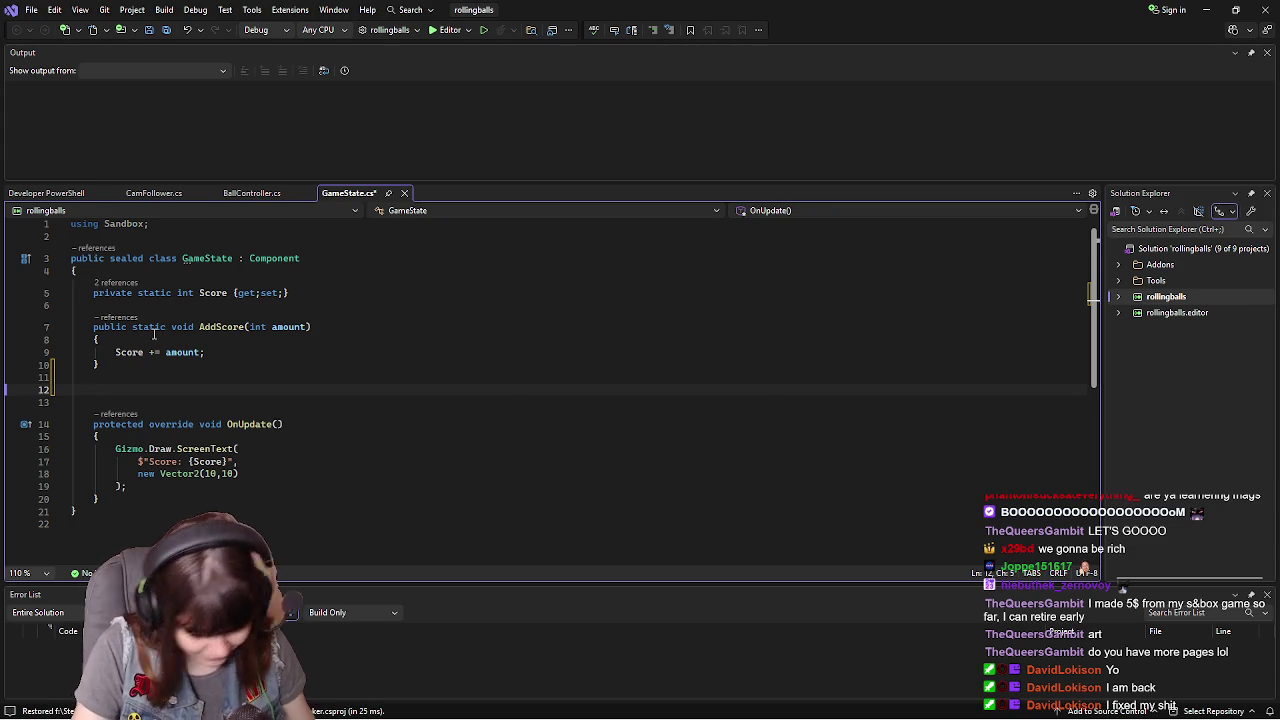
pyautogui.write('prote')
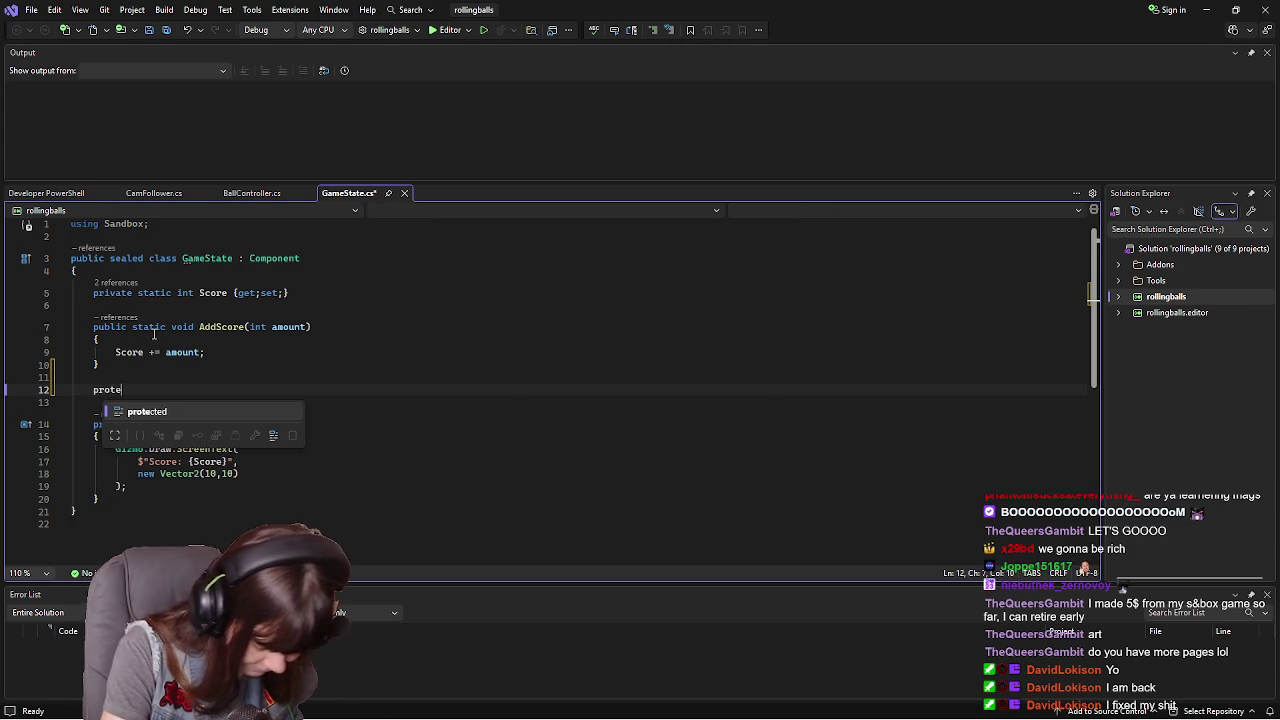
pyautogui.write('cted over')
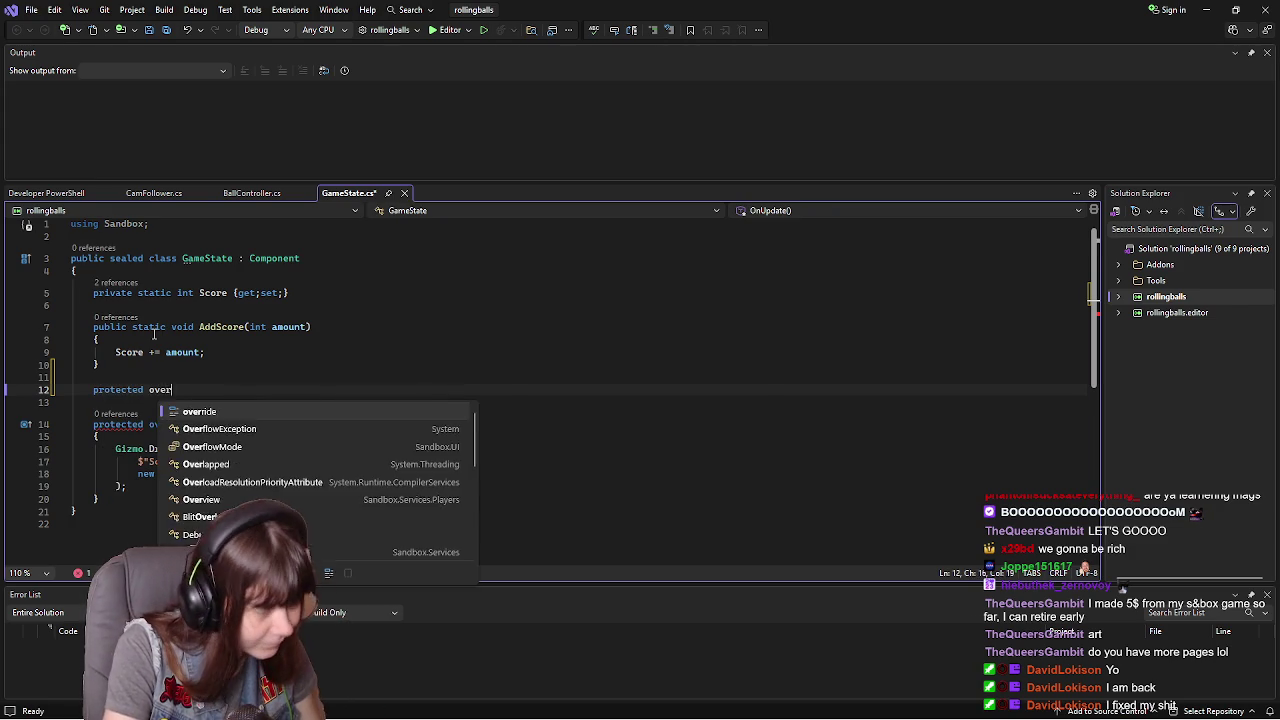
pyautogui.write('ride ')
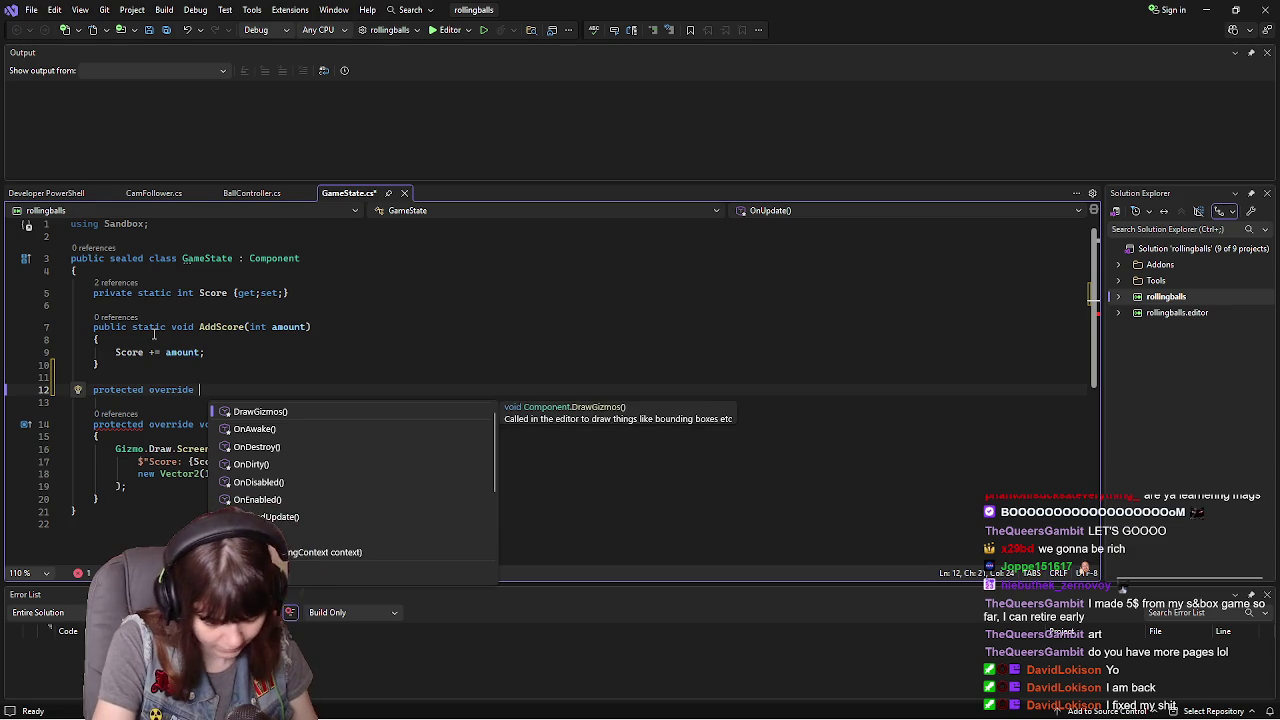
pyautogui.write('void OnAwake')
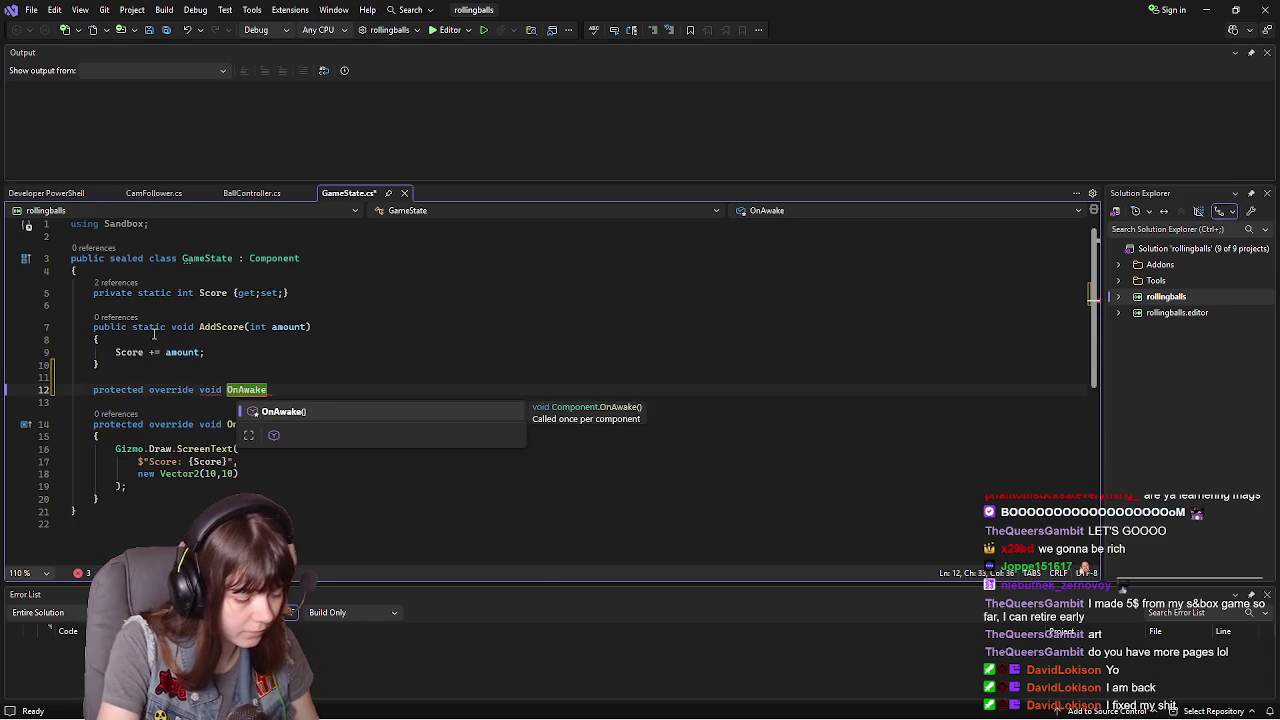
pyautogui.press('Tab')
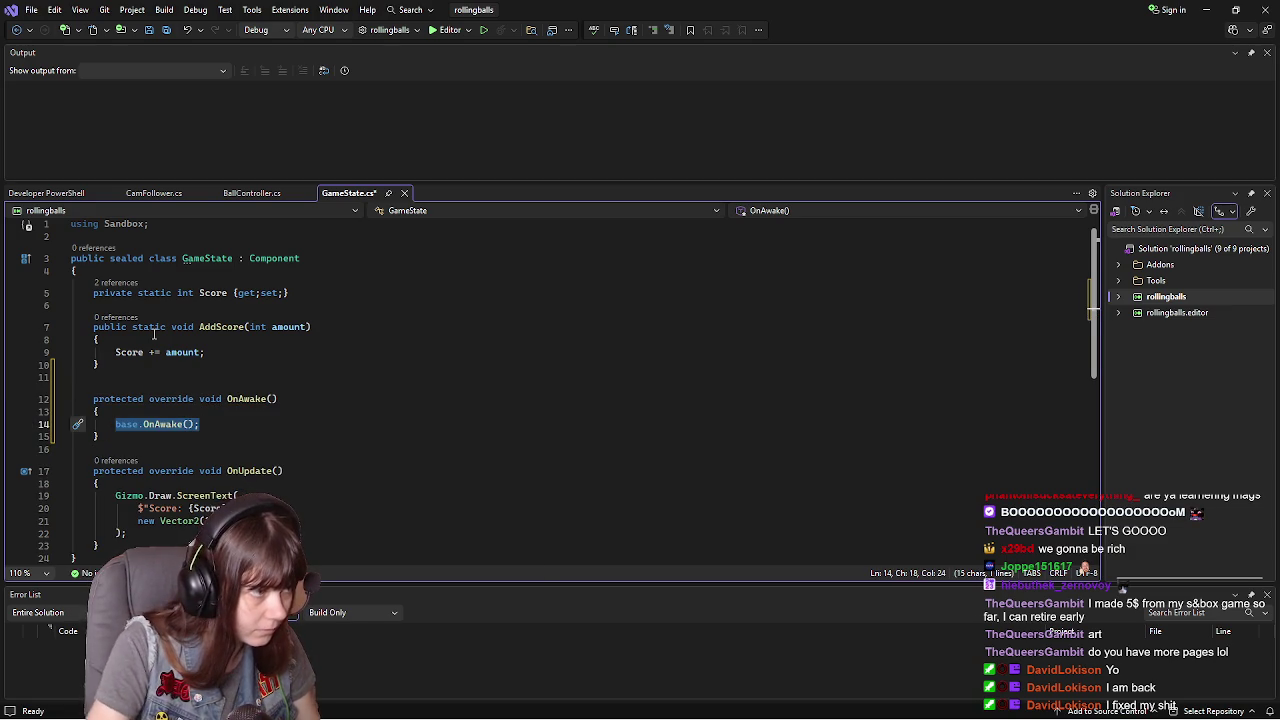
pyautogui.click(242, 426)
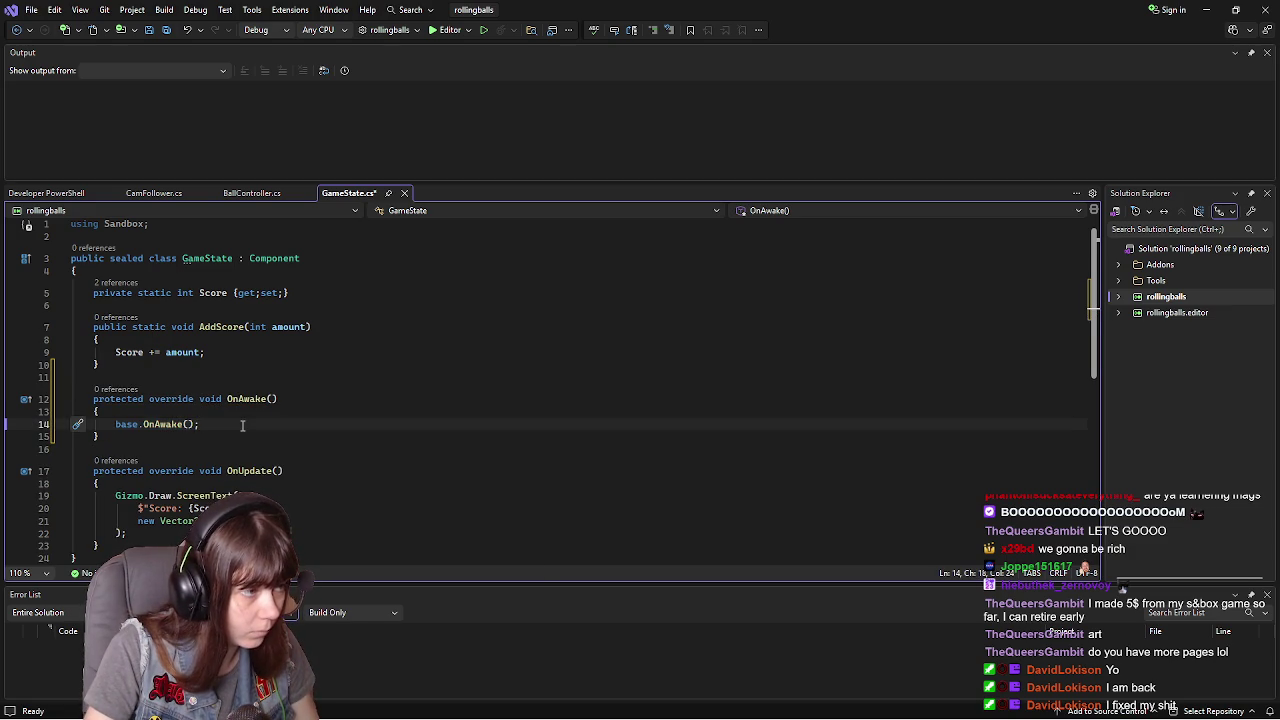
pyautogui.moveTo(207, 426); pyautogui.dragTo(116, 425)
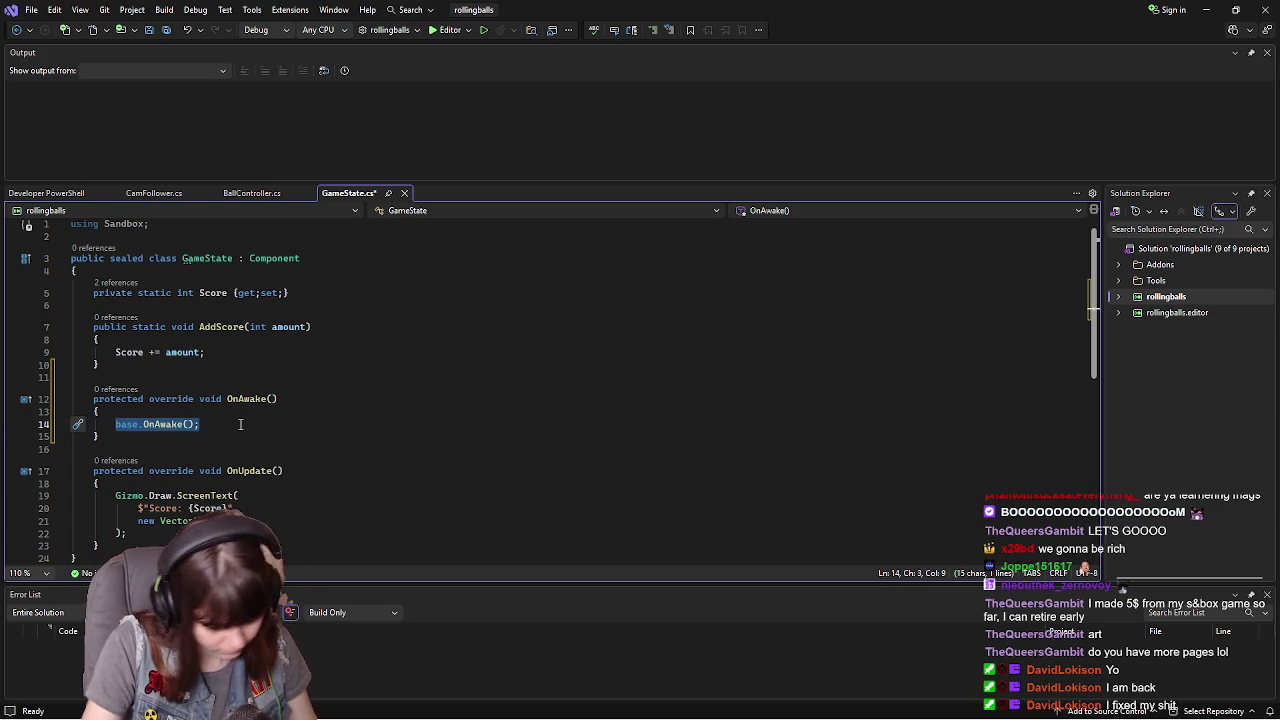
pyautogui.write('Score =')
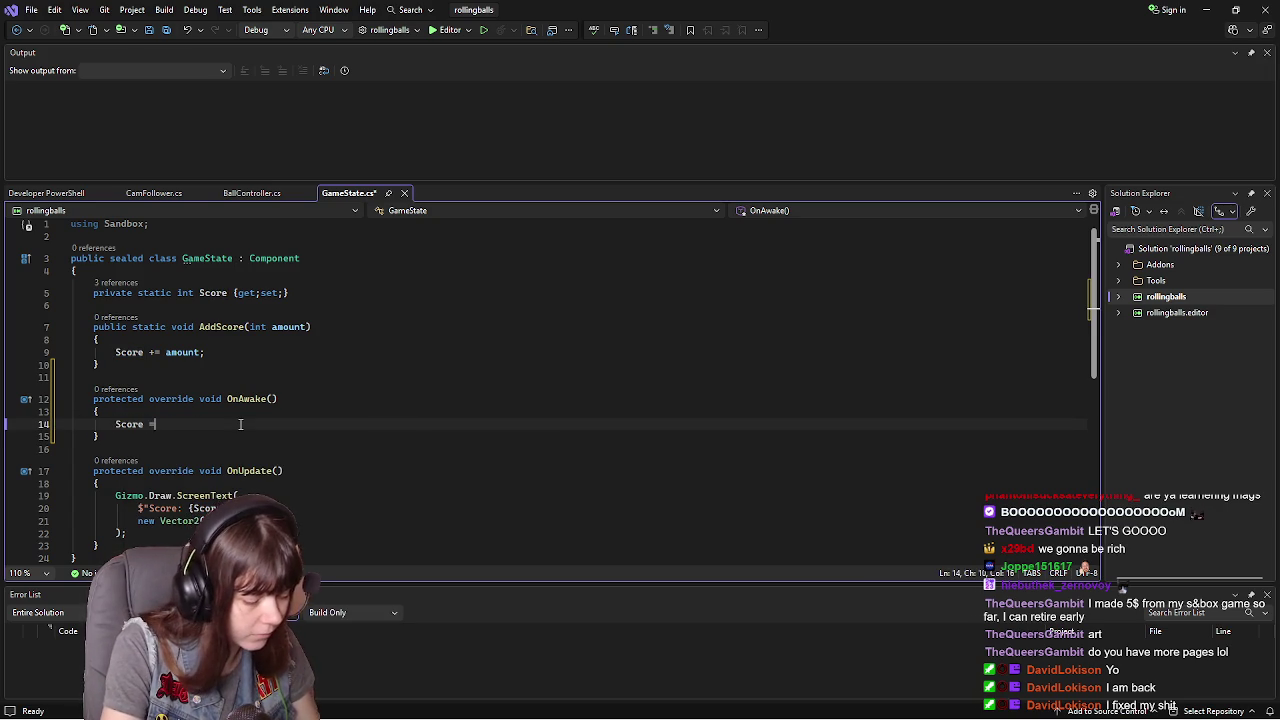
pyautogui.write(' 0;')
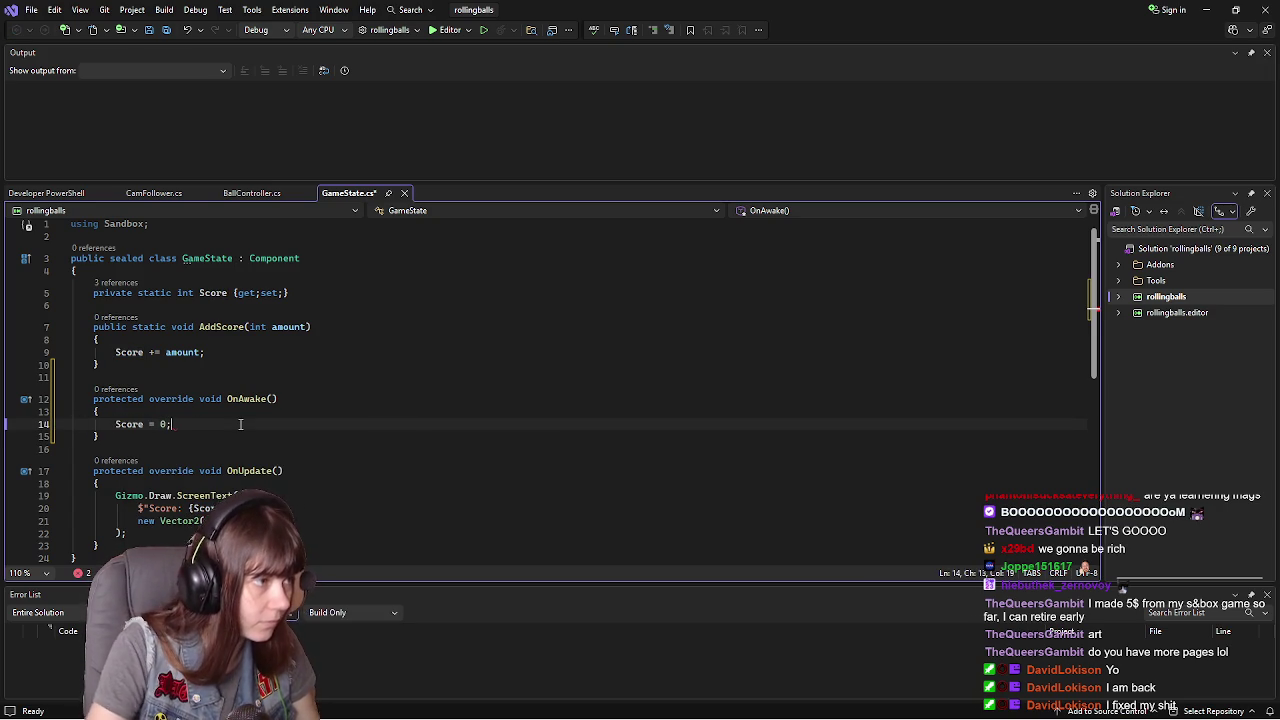
pyautogui.hotkey('ctrl', 's')
pyautogui.scroll(-1, 255, 425)
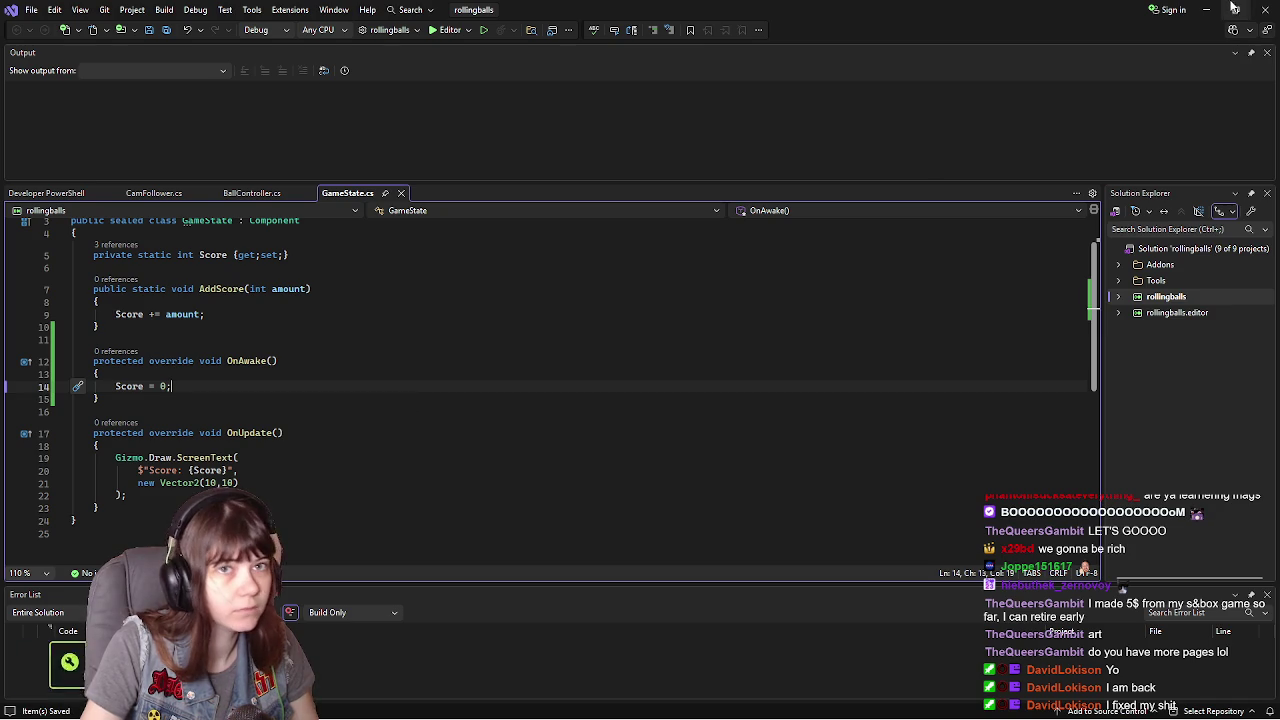
# - Play-test the scene, rolling the ball into three cubes including the magenta one, then leave
pyautogui.hotkey('alt', 'Tab')
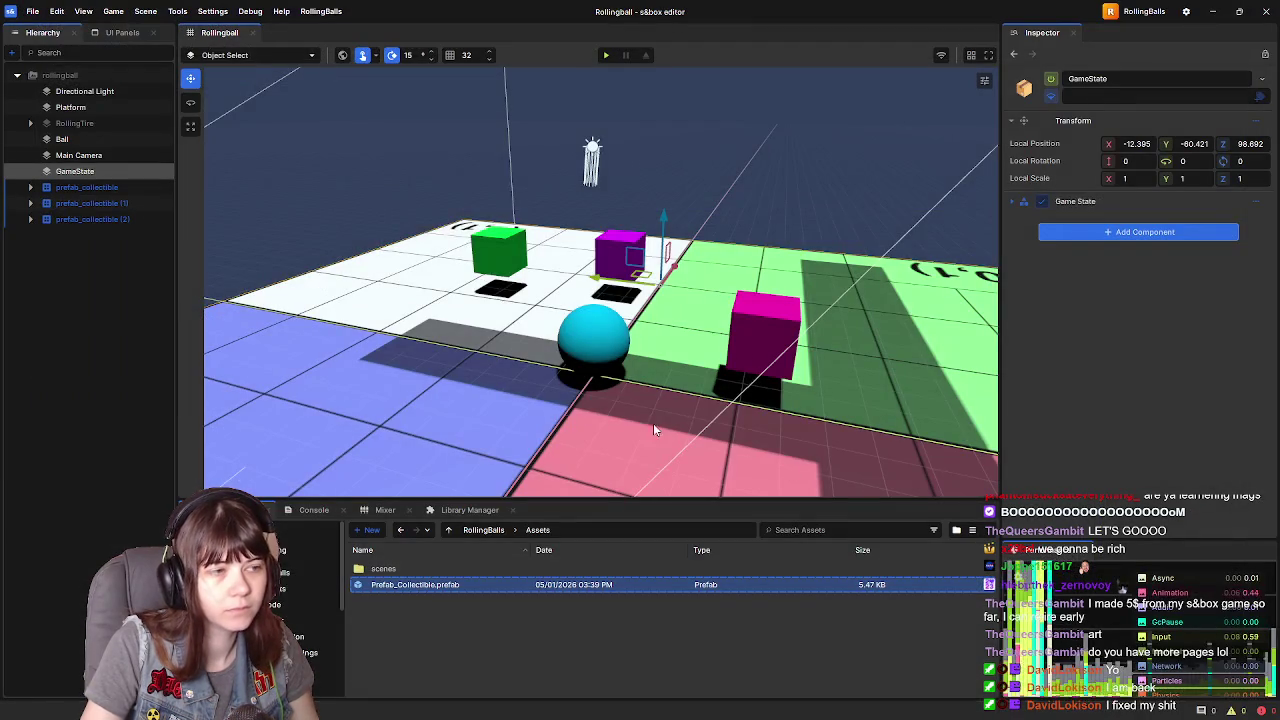
pyautogui.click(605, 55)
pyautogui.press('w')
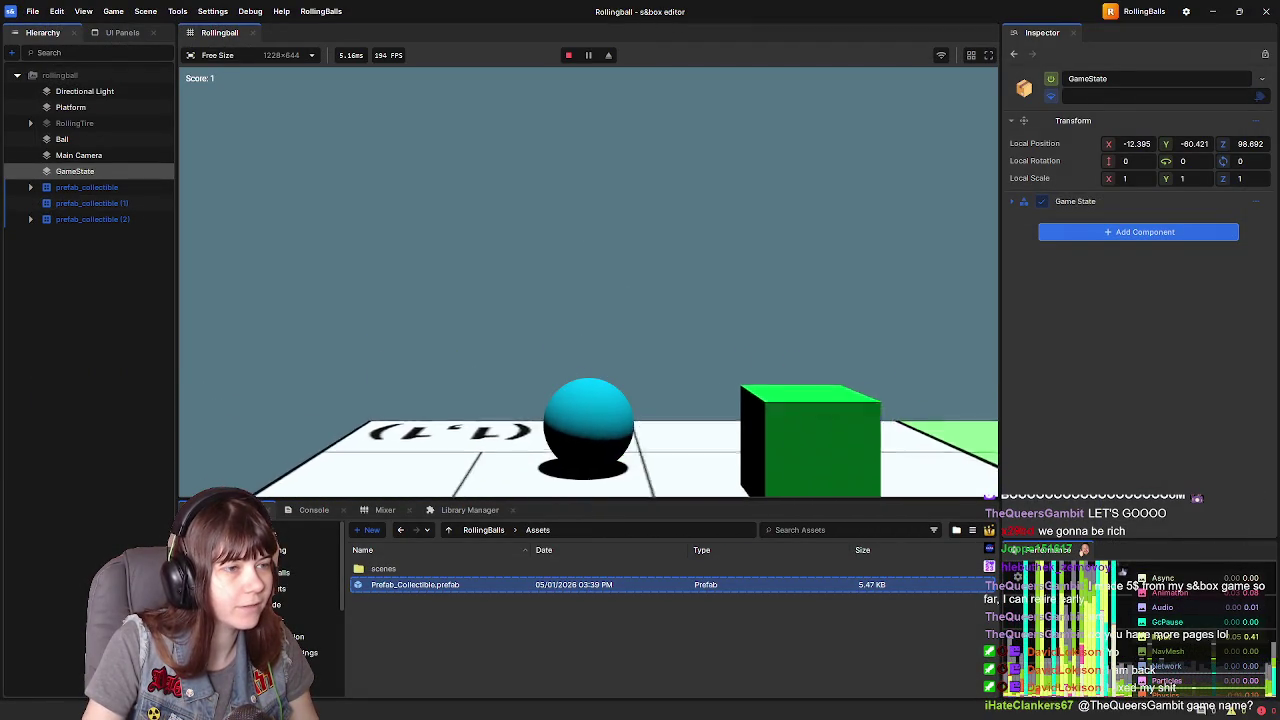
pyautogui.press('w')
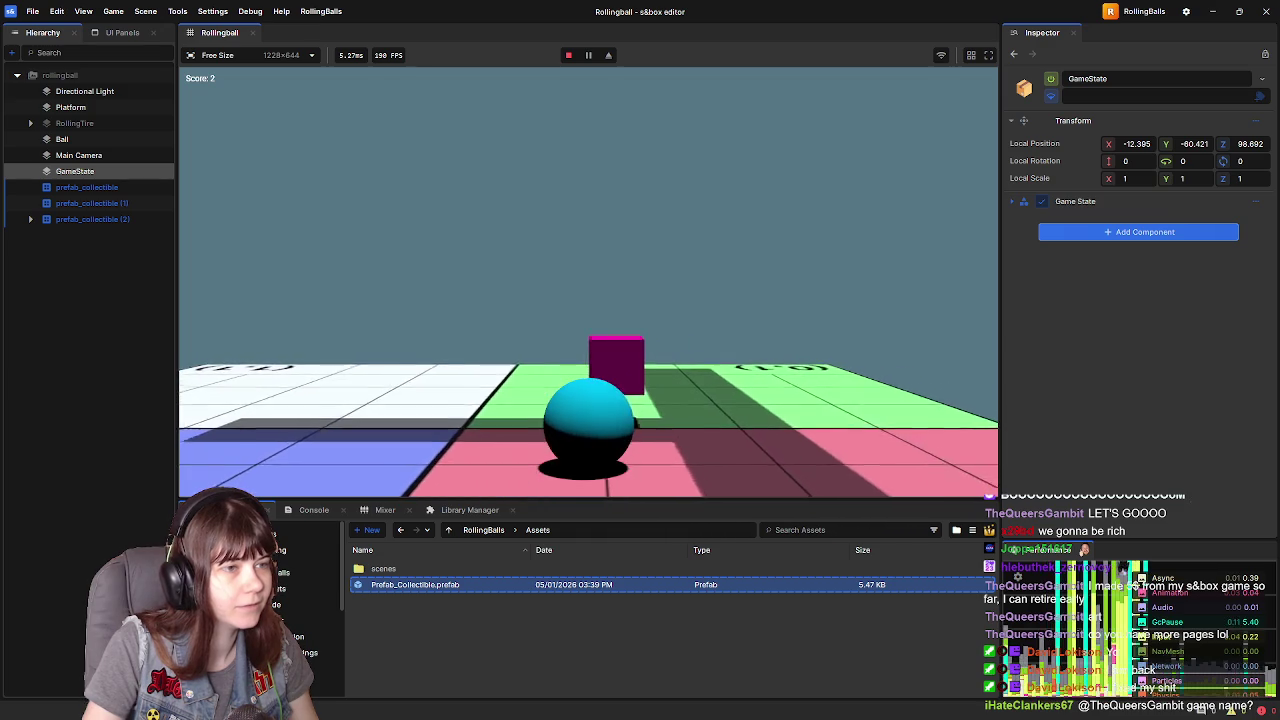
pyautogui.press('w')
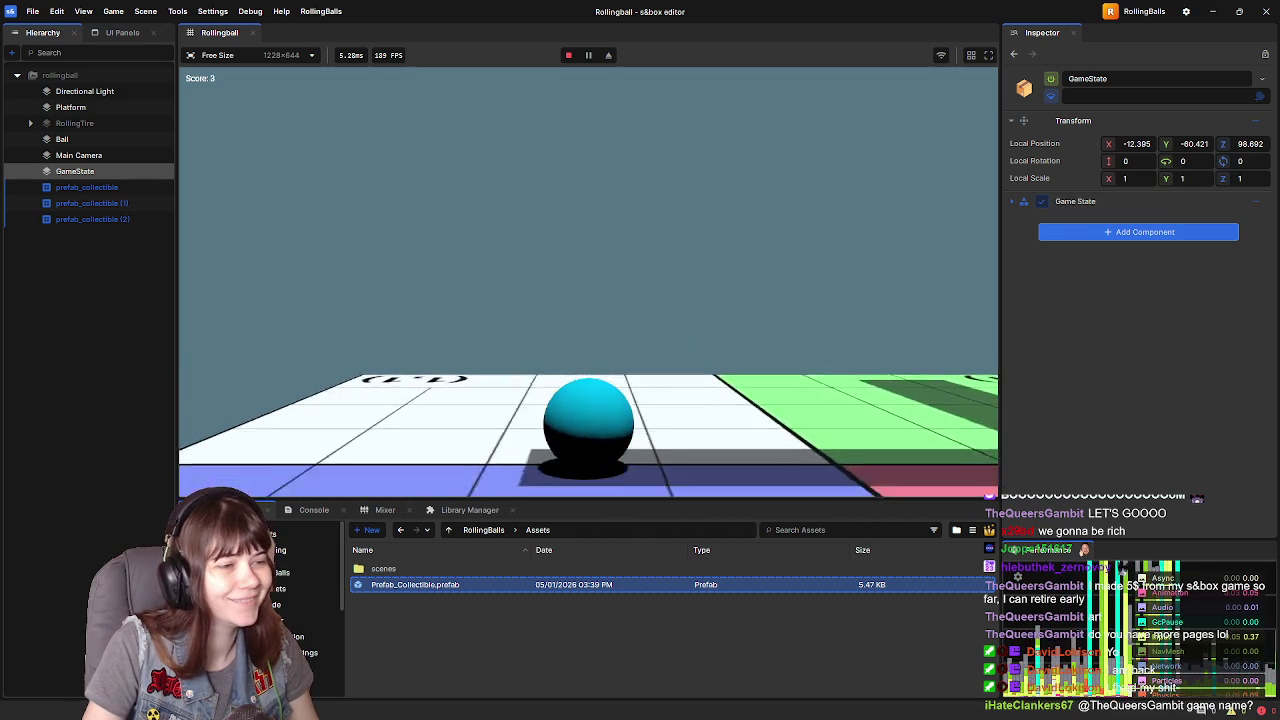
pyautogui.press('Escape')
pyautogui.click(568, 55)
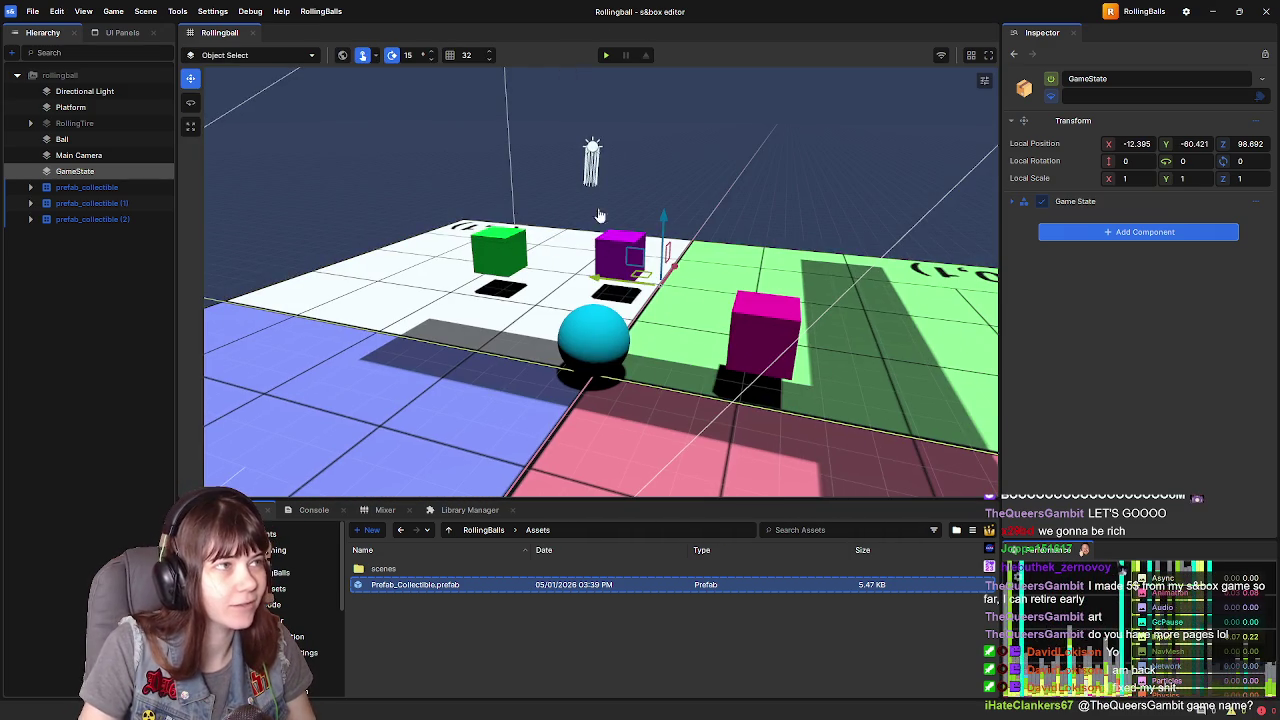
# - Run a second short play test, exit it, and resume the tutorial video
pyautogui.click(606, 55)
pyautogui.press('w')
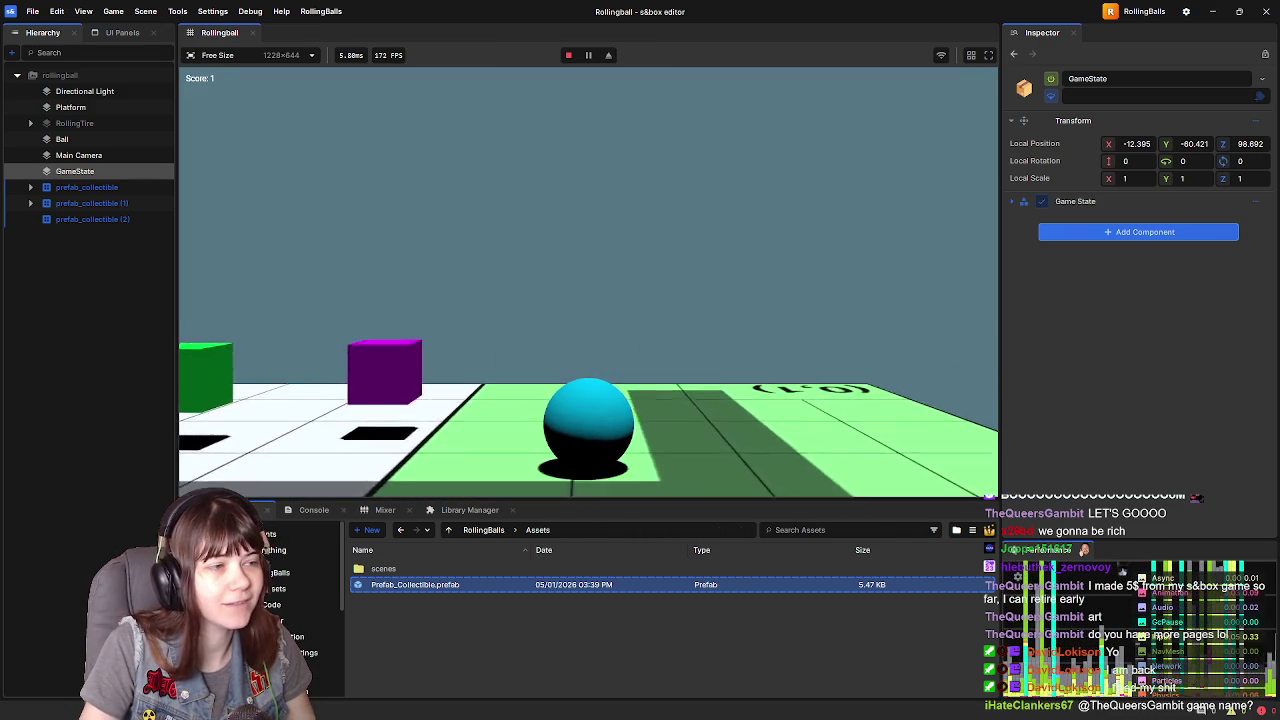
pyautogui.press('Escape')
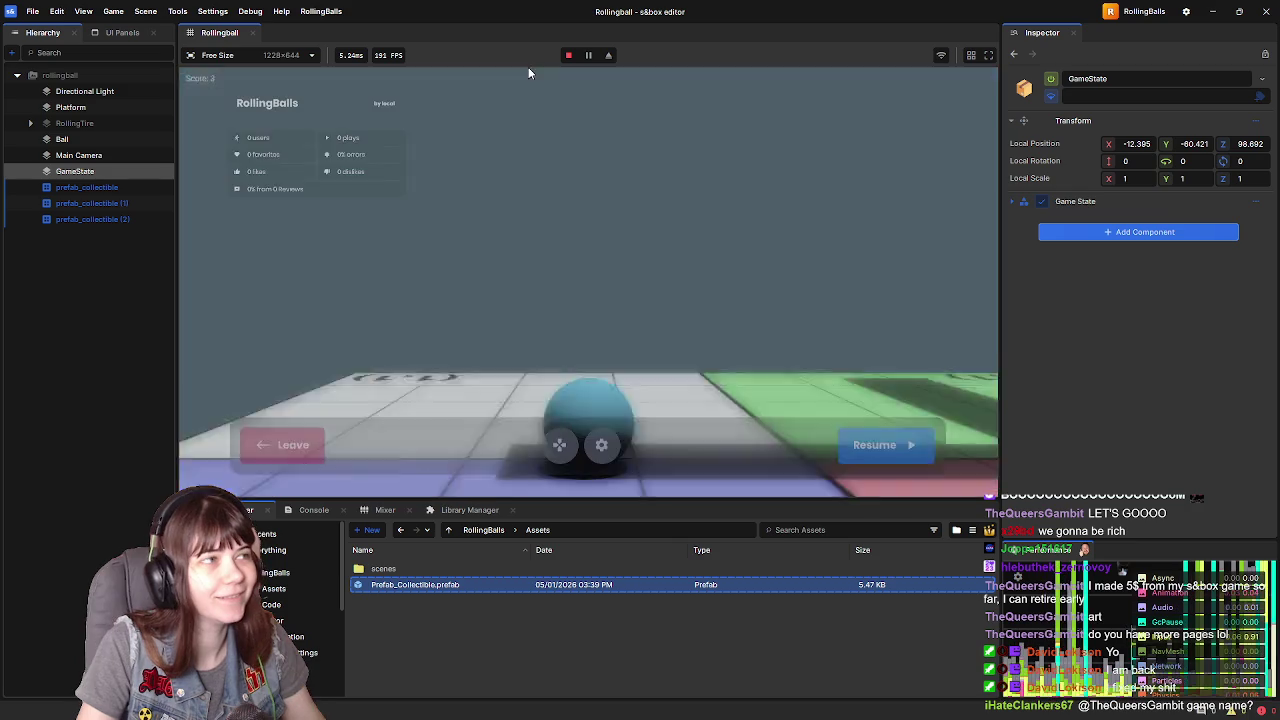
pyautogui.click(285, 443)
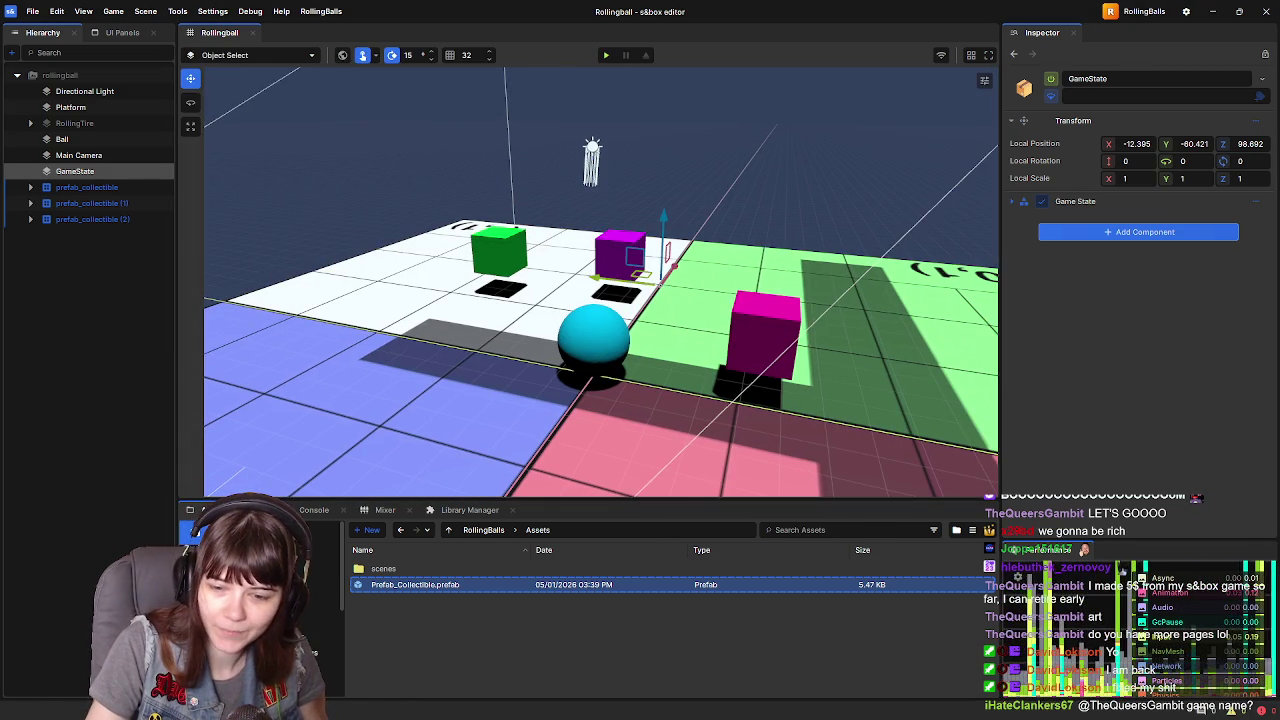
pyautogui.hotkey('alt', 'Tab')
pyautogui.click(963, 454)
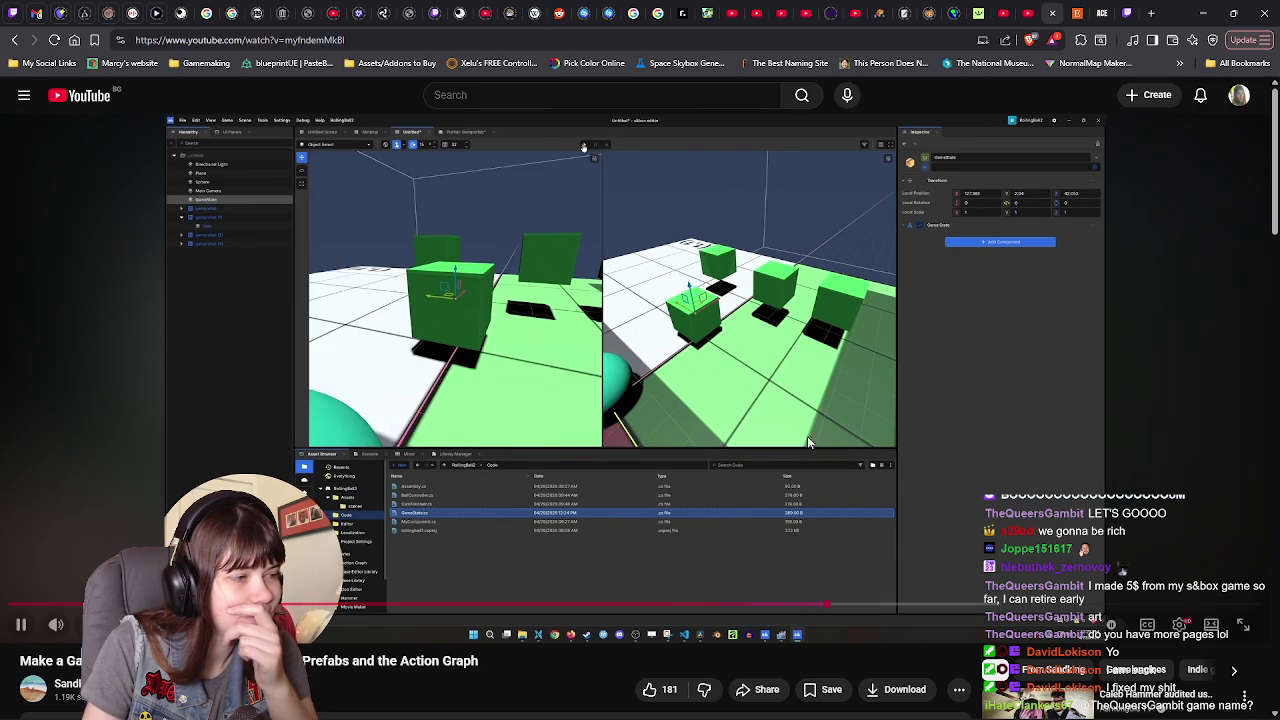
# - Pause the tutorial, scroll the page down and back, then resume and pause on the prefab
pyautogui.click(690, 449)
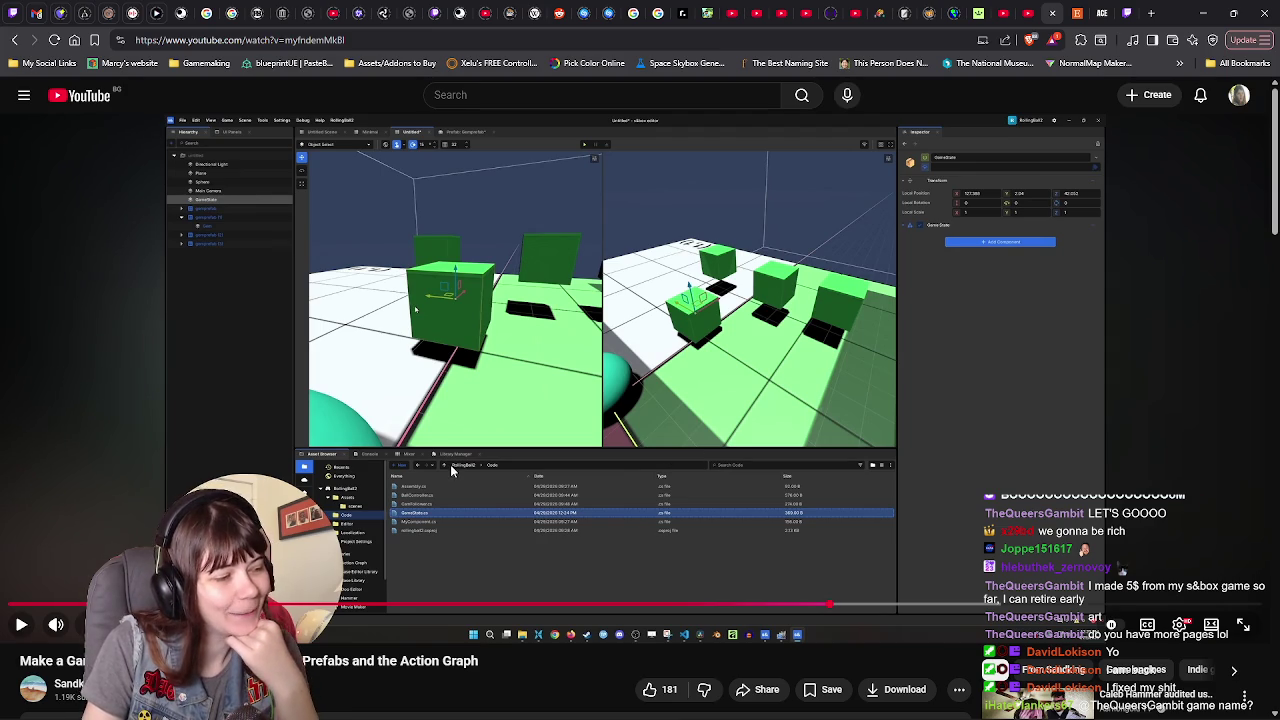
pyautogui.scroll(-1, 478, 452)
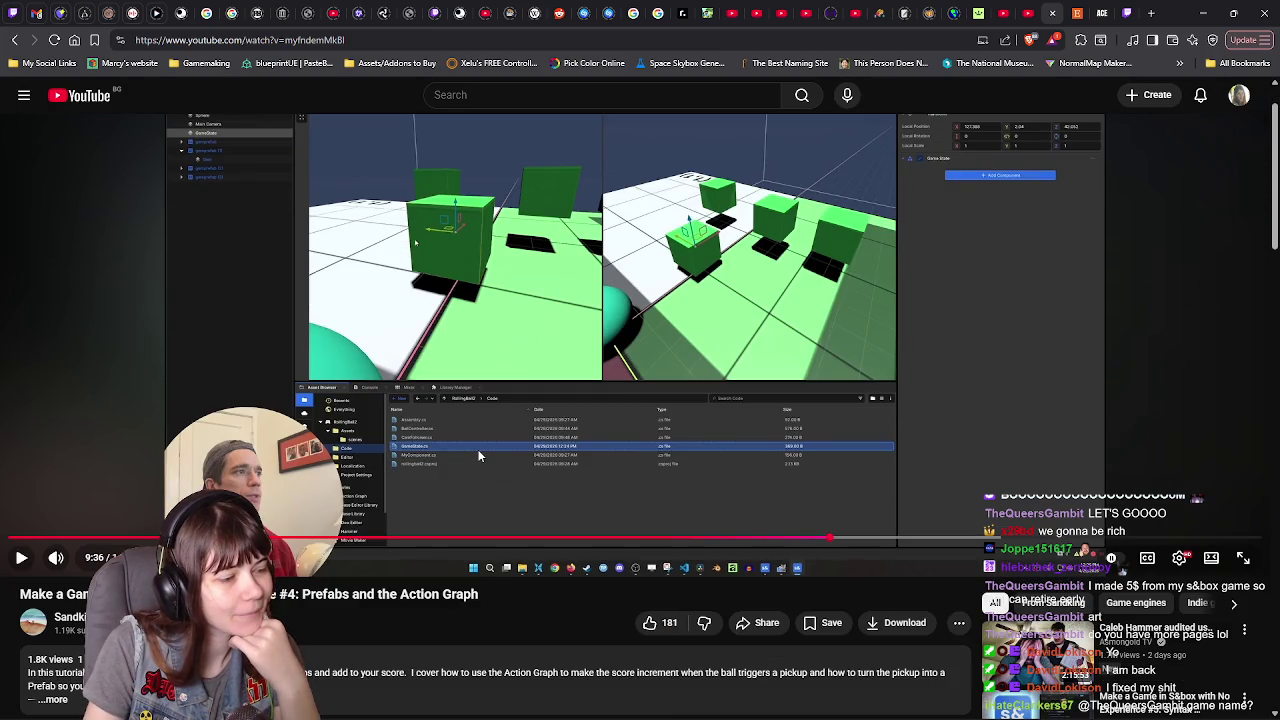
pyautogui.scroll(-2, 478, 455)
pyautogui.scroll(3, 478, 455)
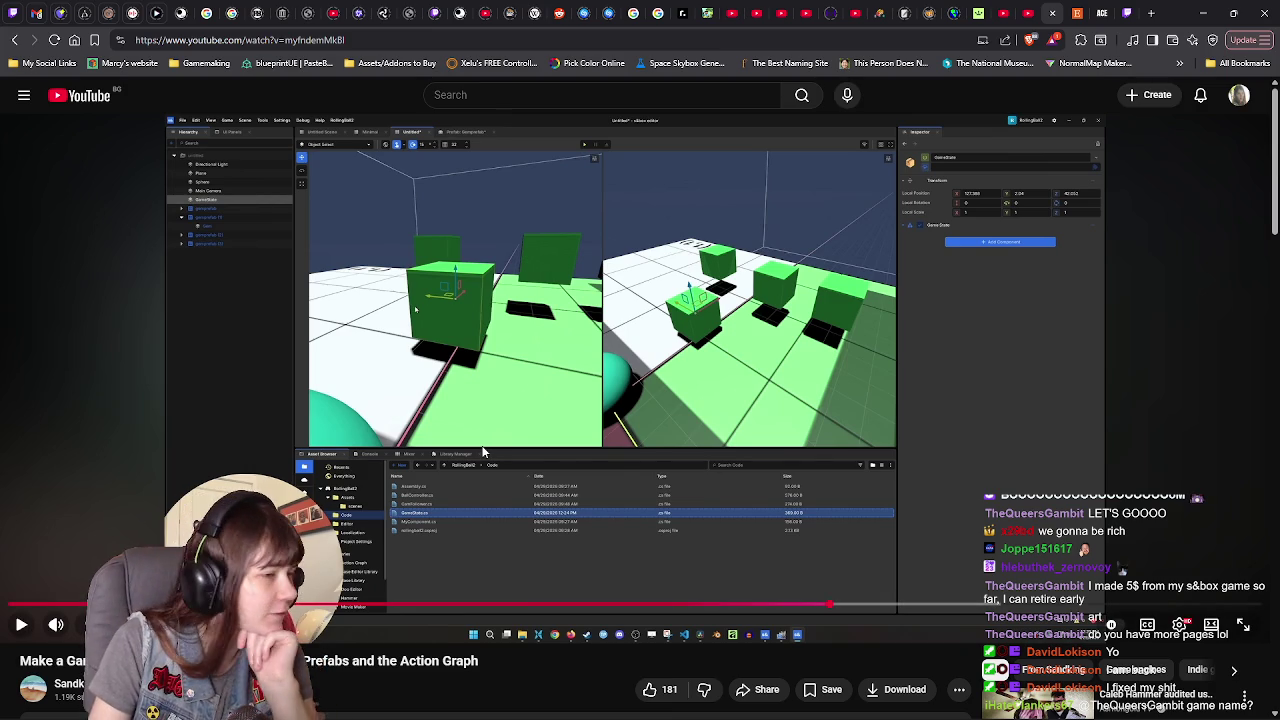
pyautogui.click(525, 466)
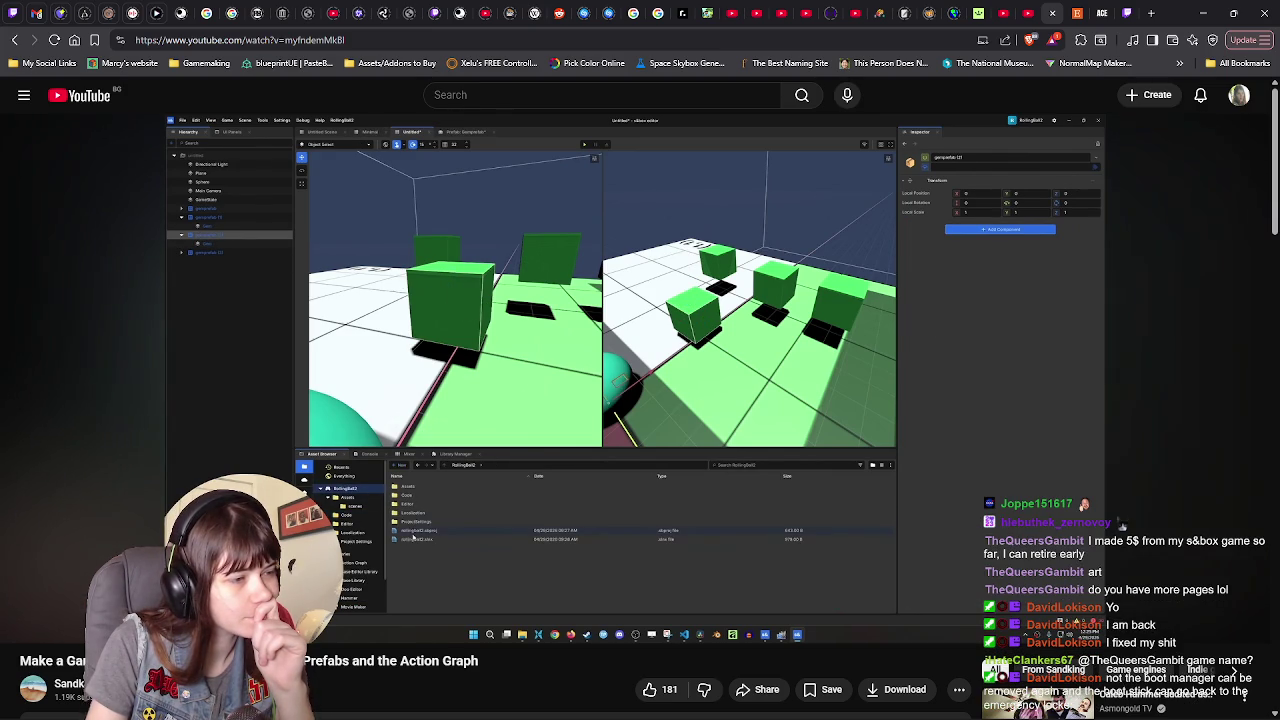
pyautogui.click(590, 477)
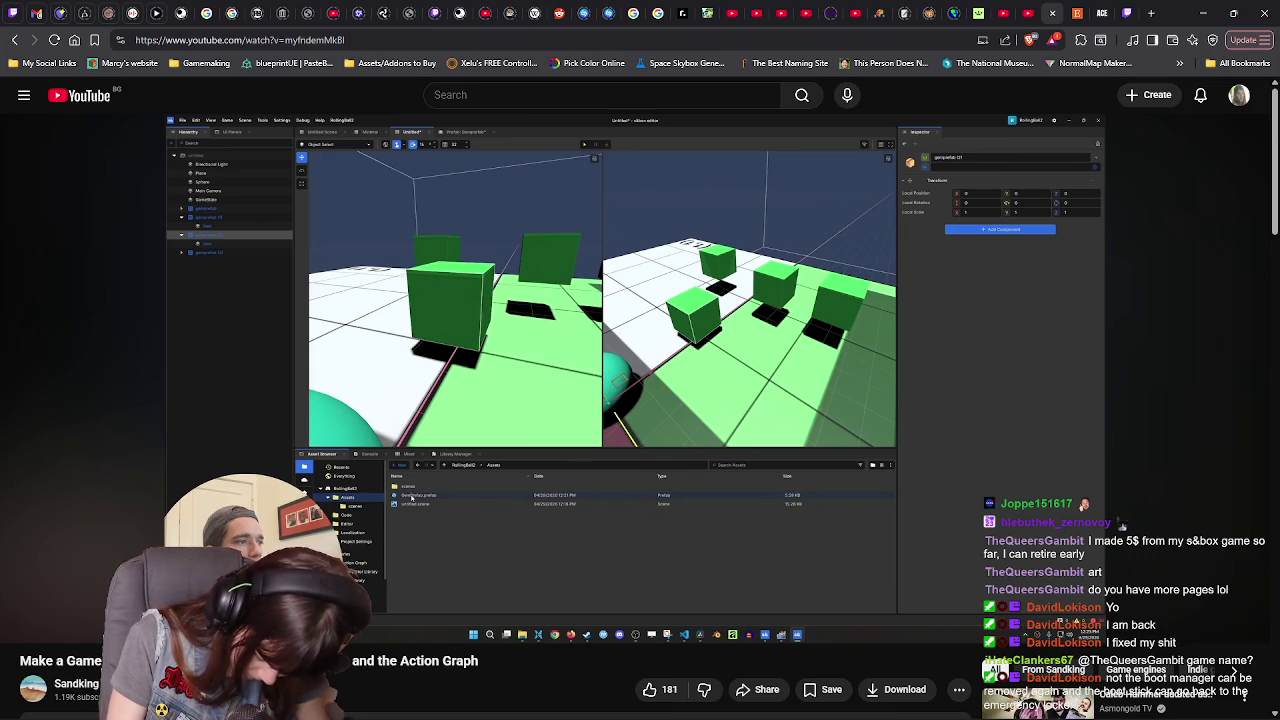
# - Resume the tutorial at the collectible prefab showing a single green cube with collider settings
pyautogui.click(616, 457)
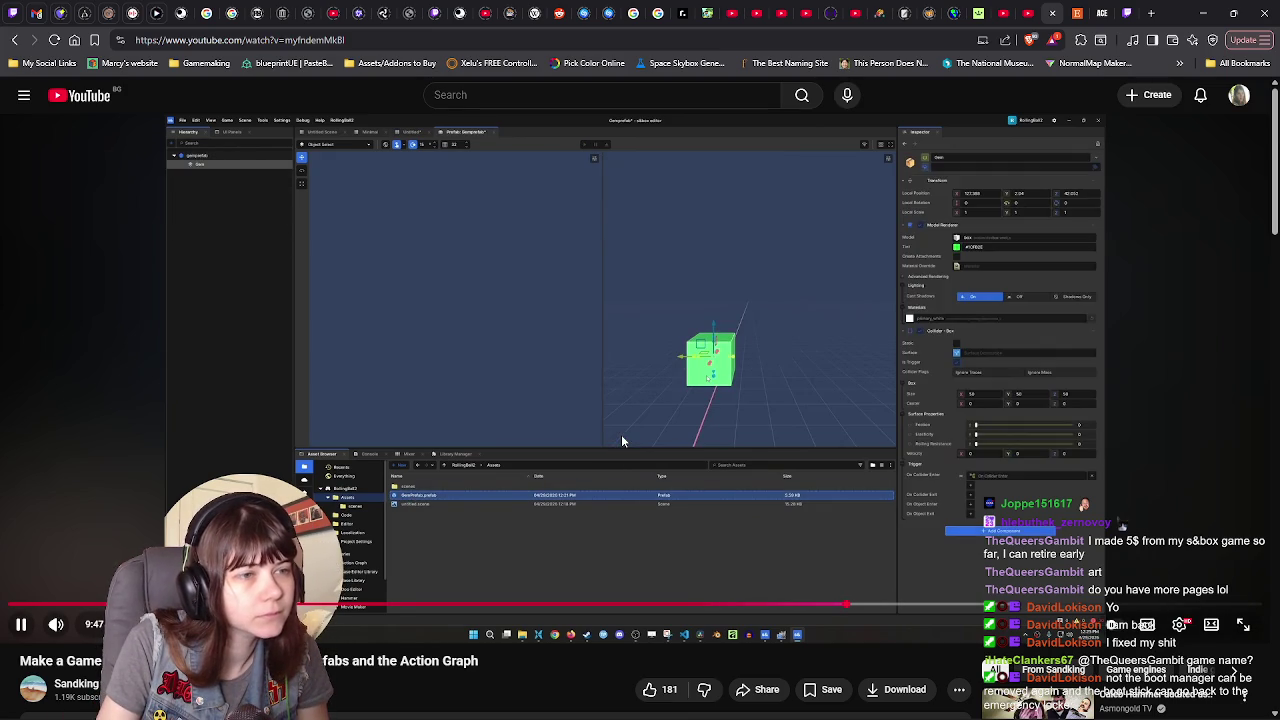
# - Pause the tutorial on the collectible prefab view before it moves on to the component code
pyautogui.click(767, 391)
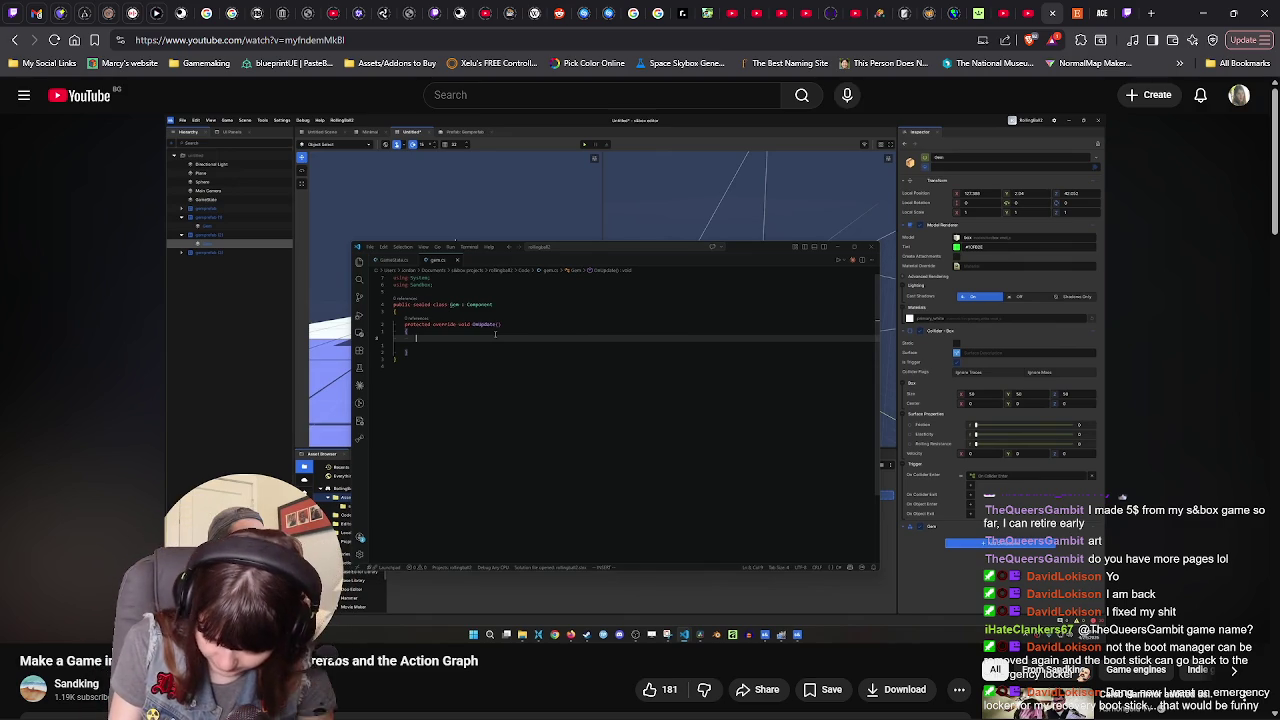
# - Pause the tutorial on its empty OnUpdate code and switch to CollectibleAnim.cs in Visual Studio
pyautogui.click(757, 336)
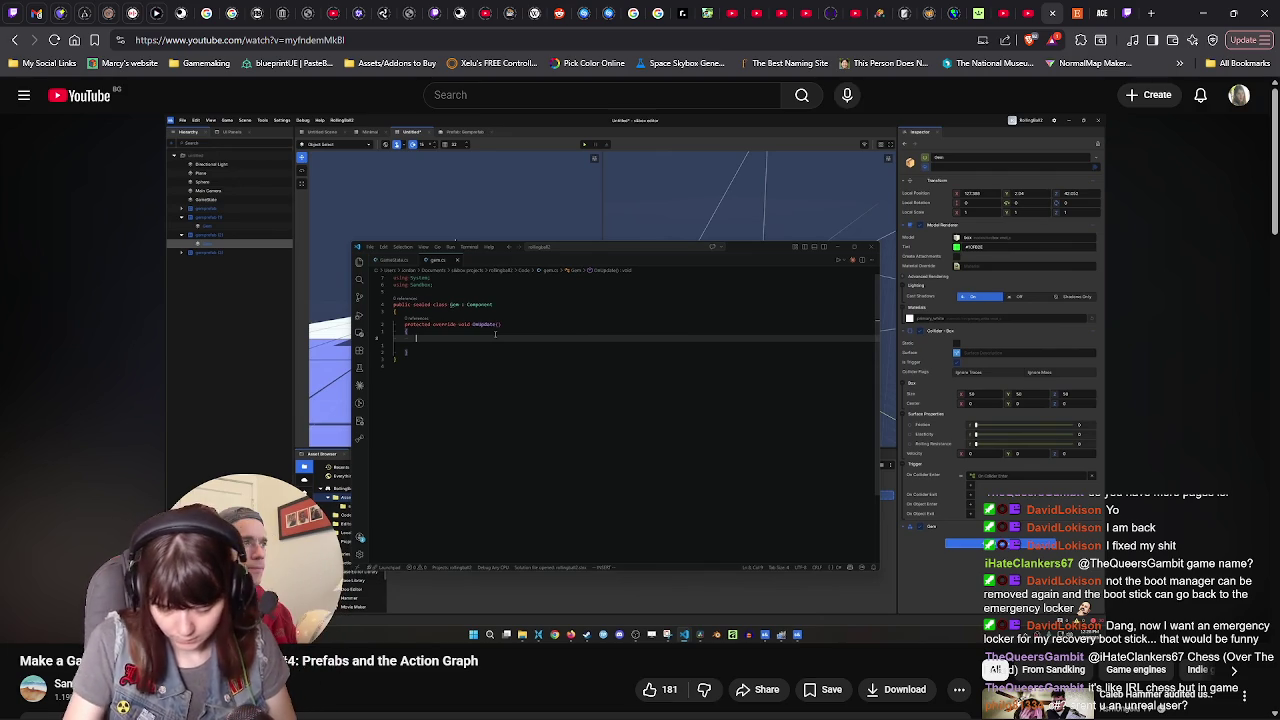
pyautogui.click(804, 348)
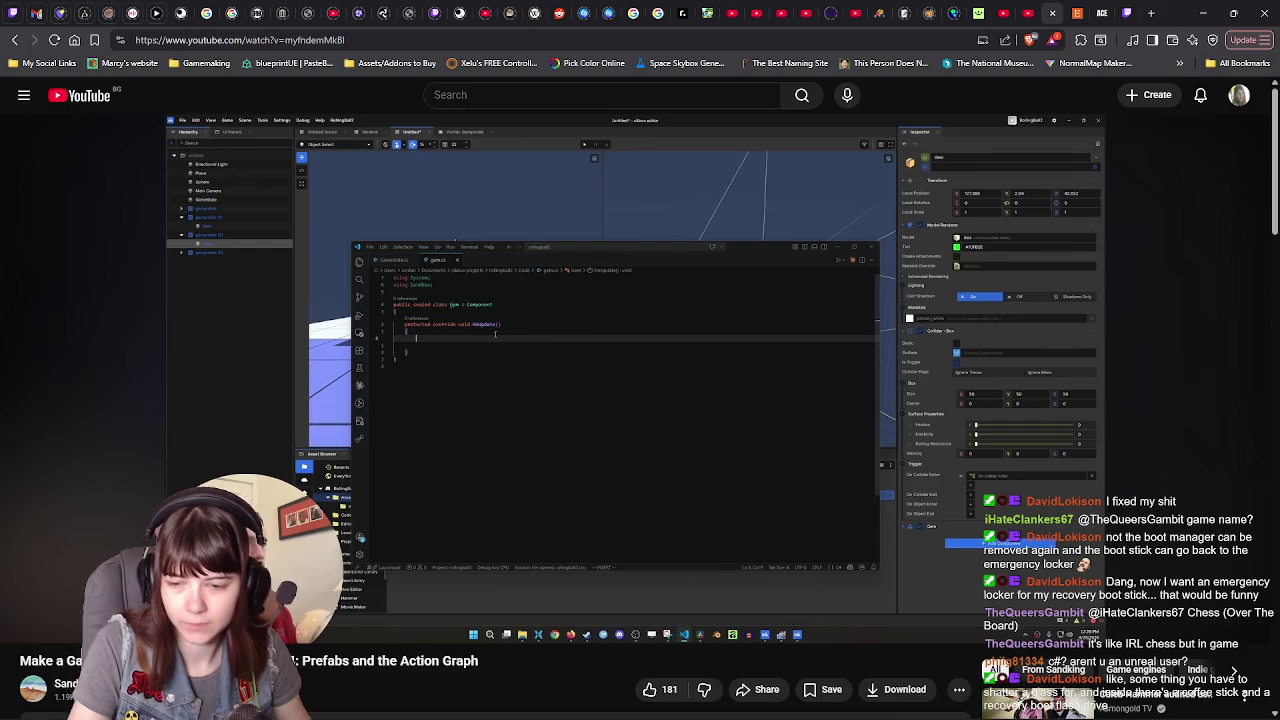
pyautogui.press('f')
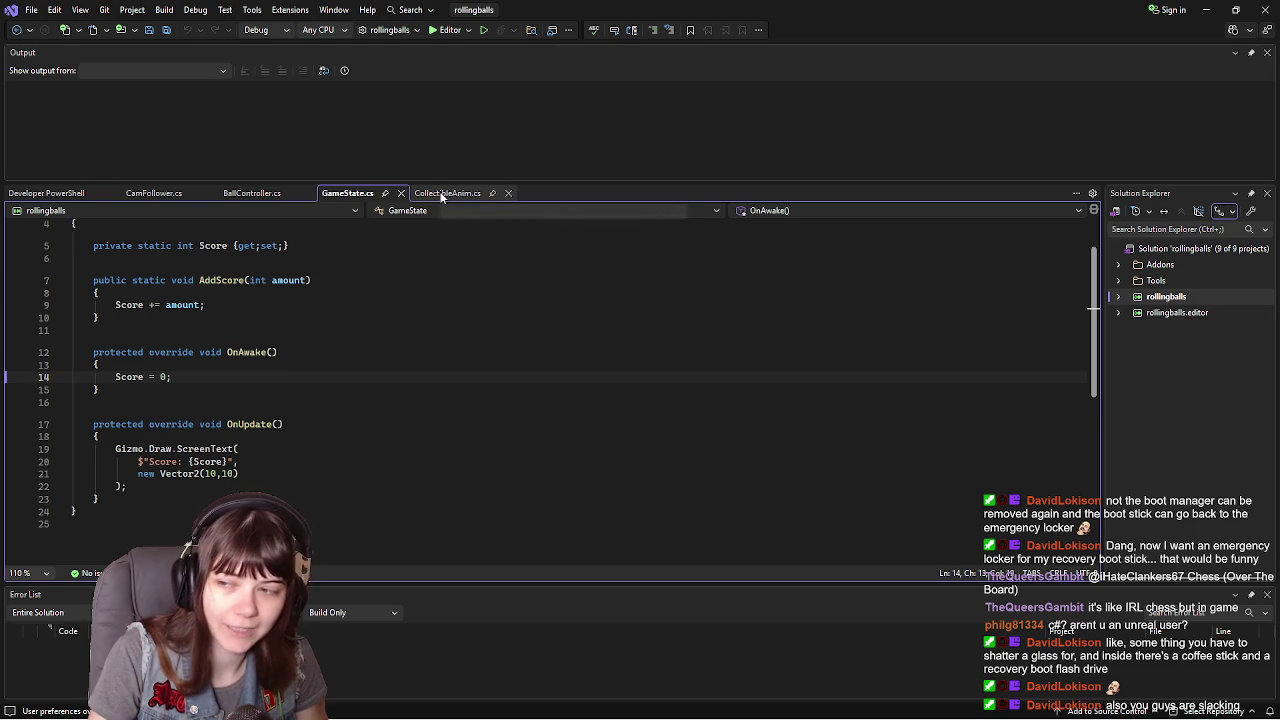
# - Open CollectibleAnim.cs, place the cursor in OnUpdate's empty body, and return to the tutorial
pyautogui.click(440, 195)
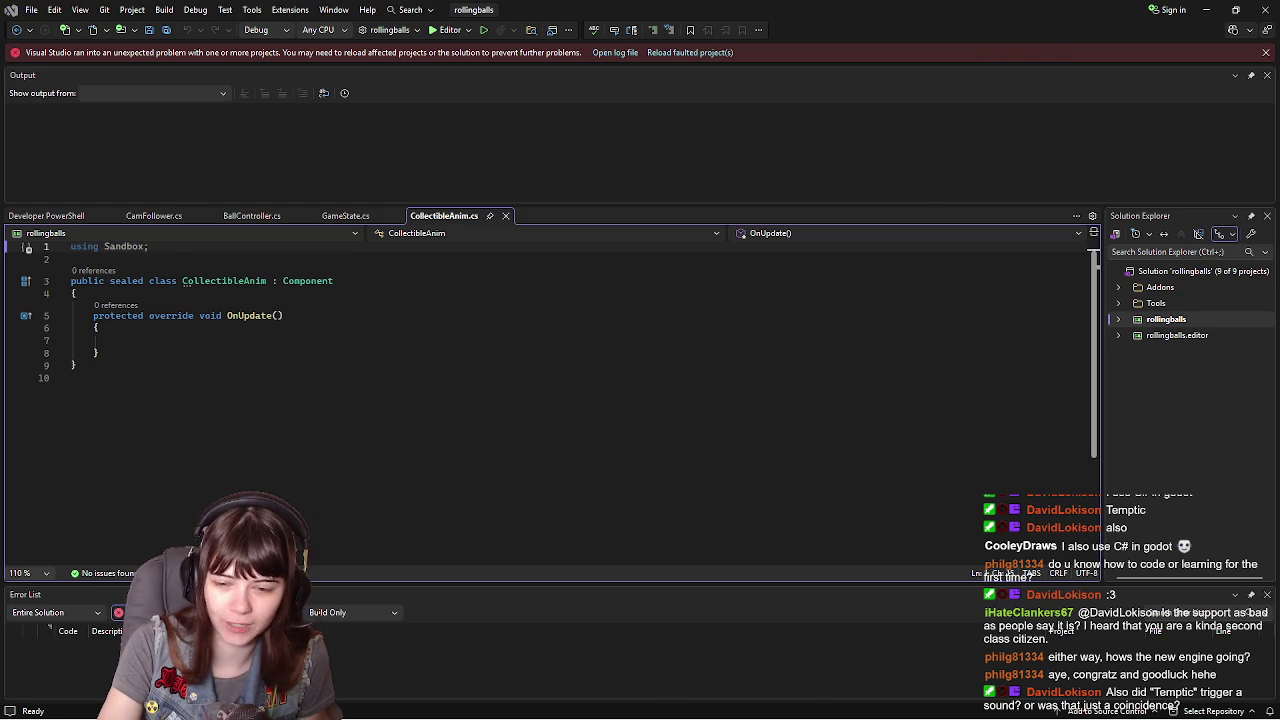
pyautogui.hotkey('alt', 'Tab')
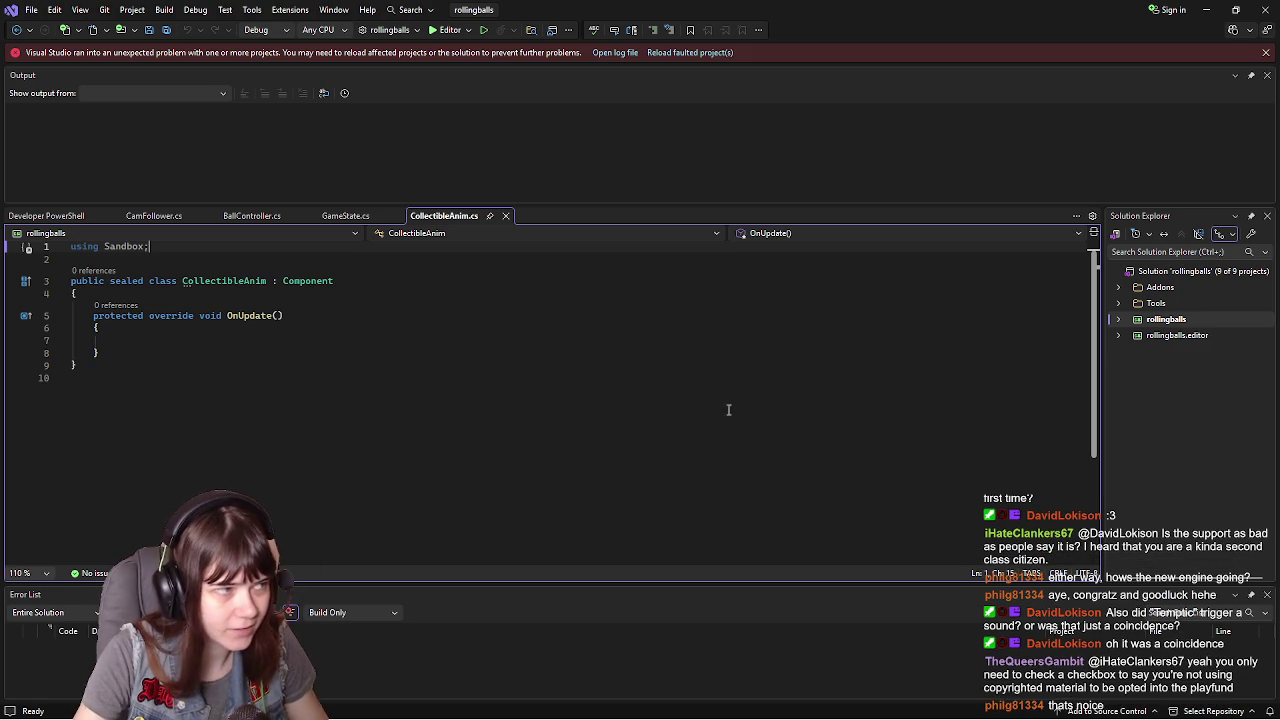
pyautogui.click(324, 349)
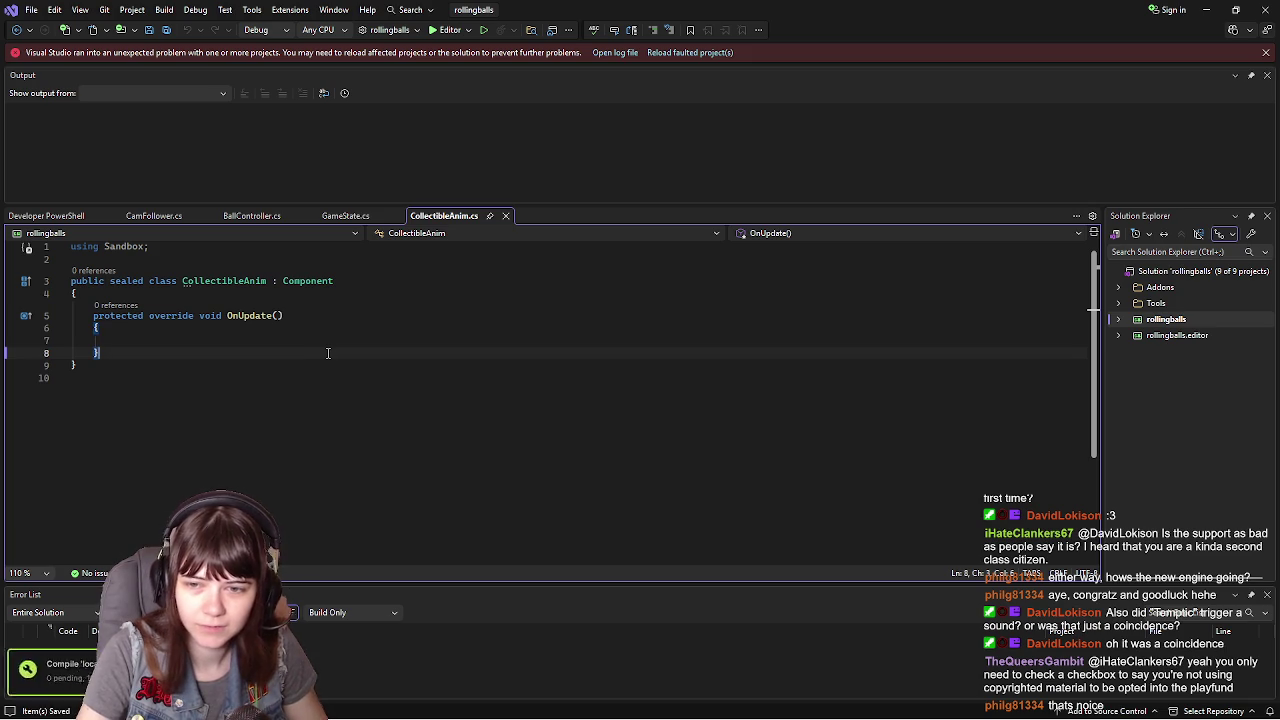
pyautogui.click(272, 342)
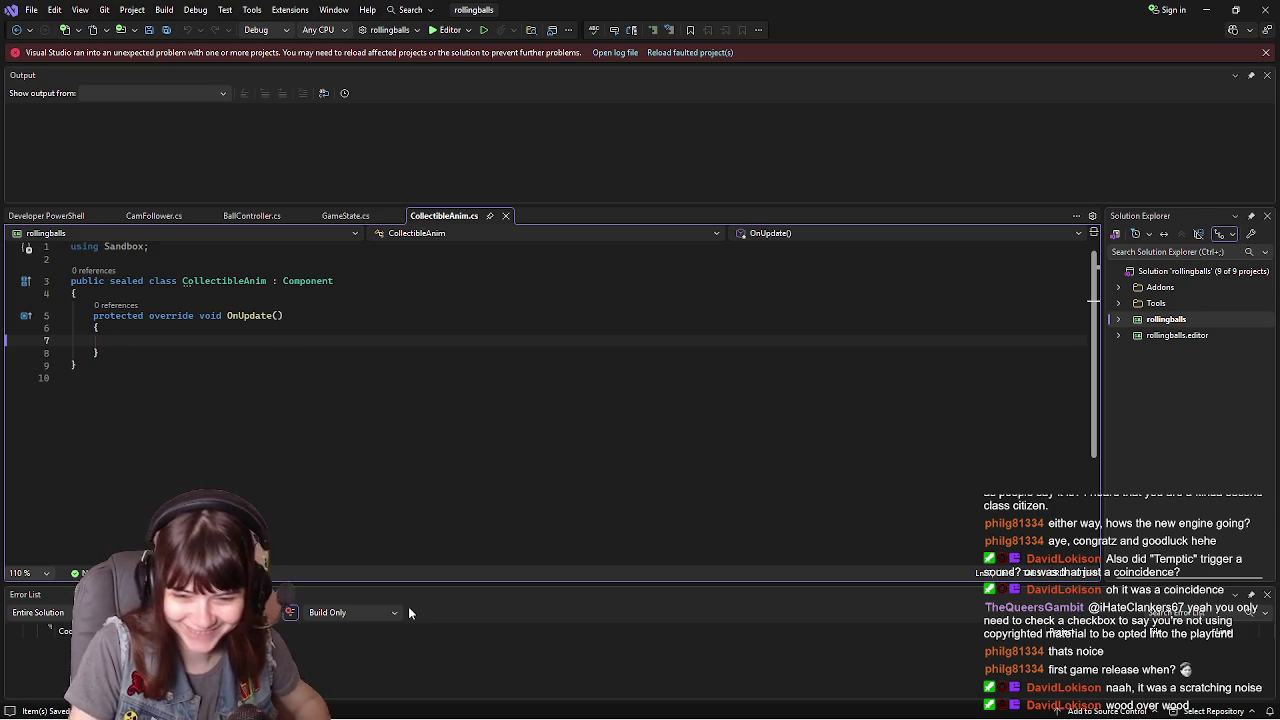
pyautogui.moveTo(600, 718)
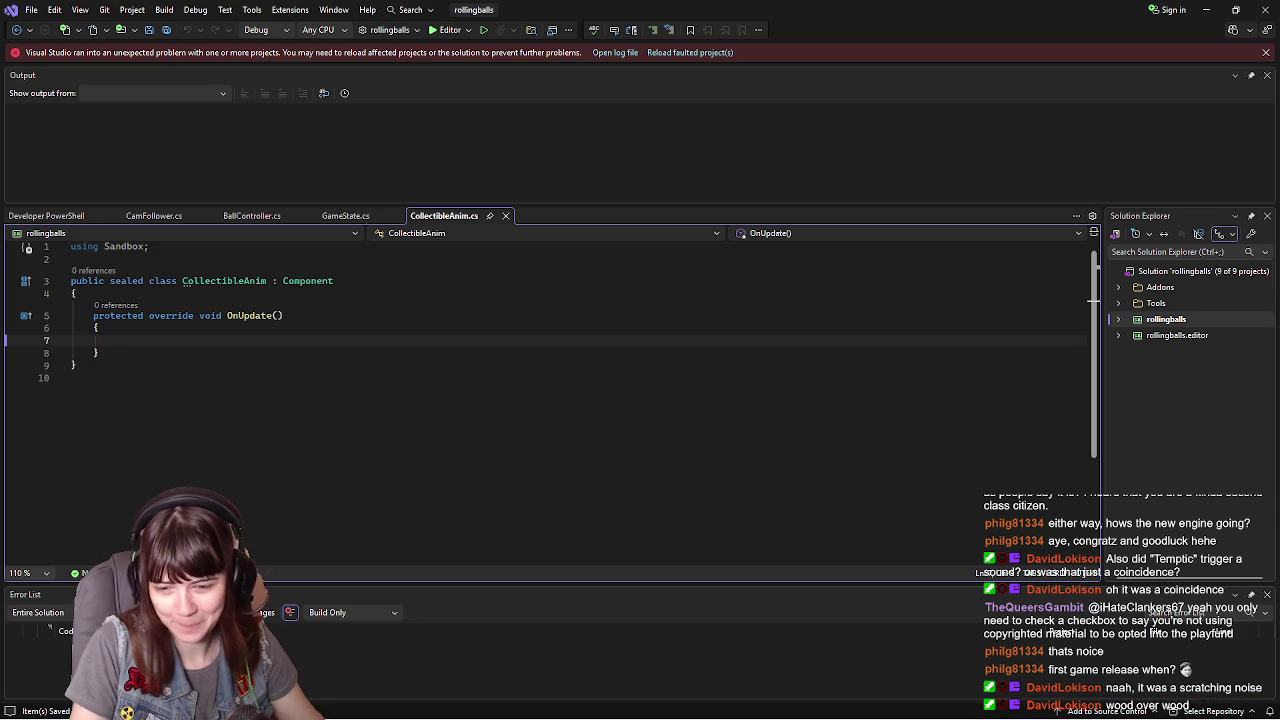
pyautogui.hotkey('alt', 'Tab')
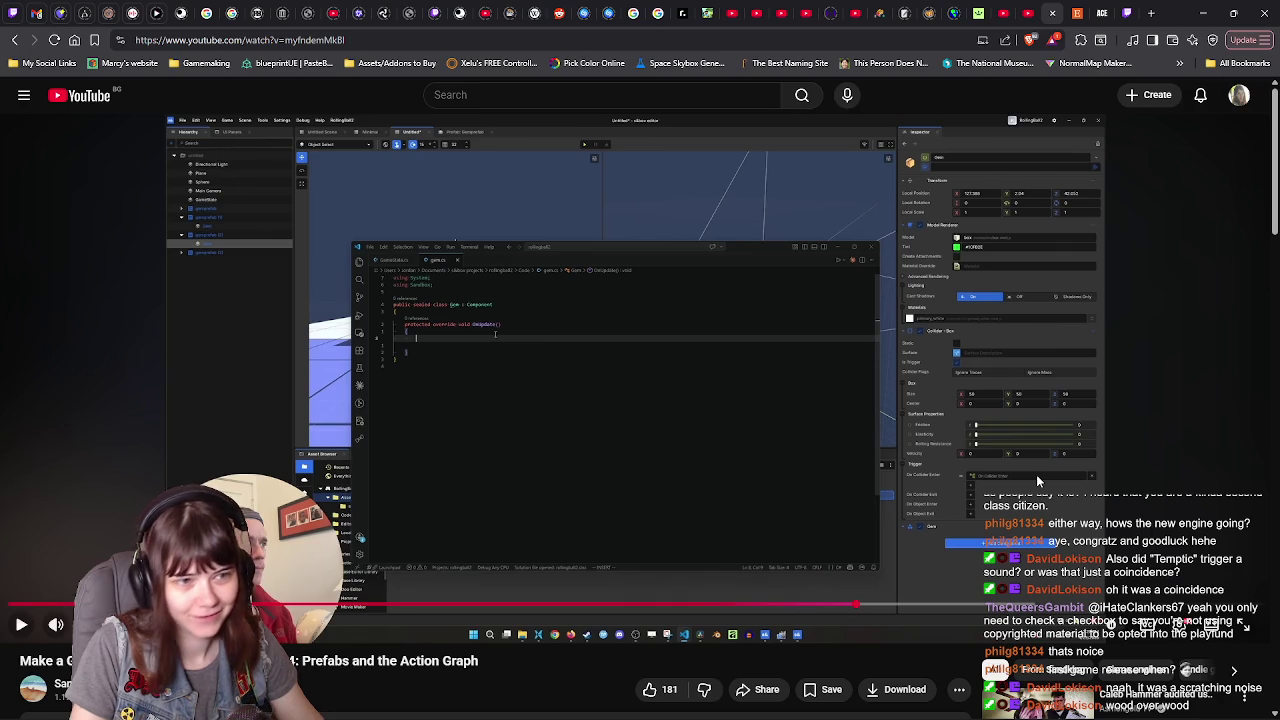
# - Follow the tutorial's OnUpdate line adding MathF.Sin(Time.Now) to LocalPosition, pausing to read it
pyautogui.click(1014, 469)
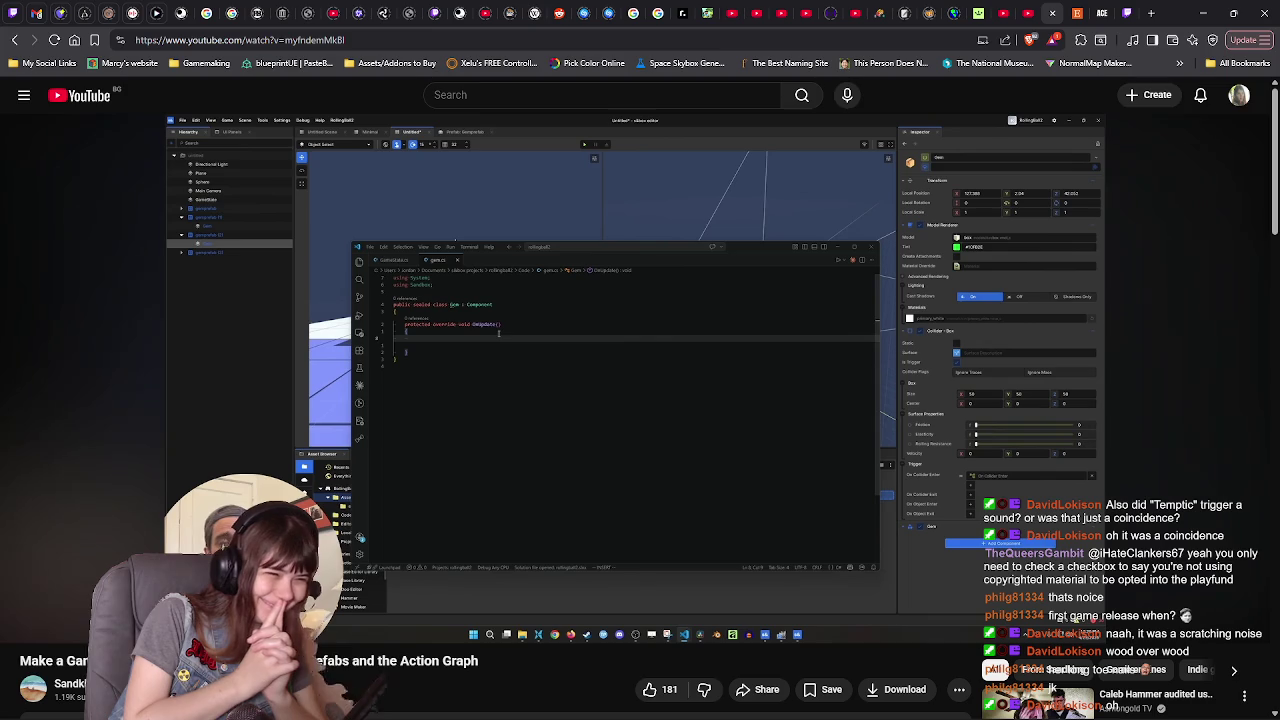
pyautogui.moveTo(1018, 459)
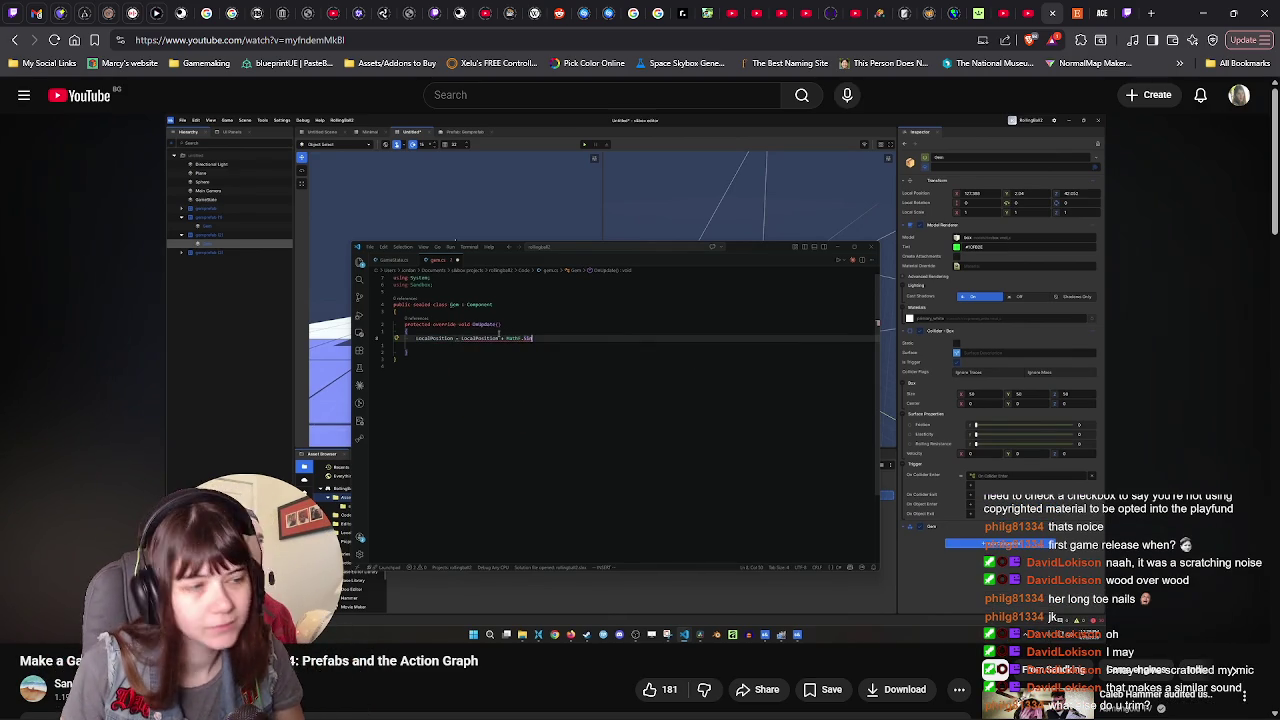
pyautogui.click(1148, 384)
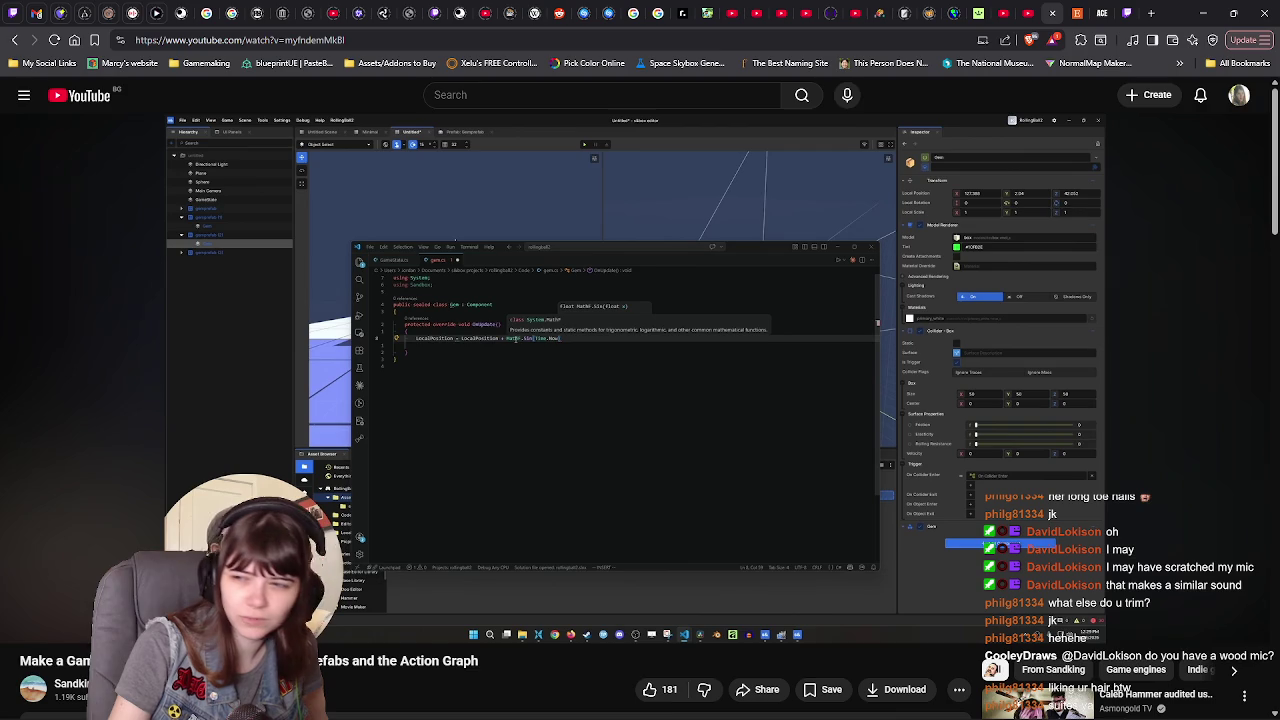
pyautogui.click(1140, 321)
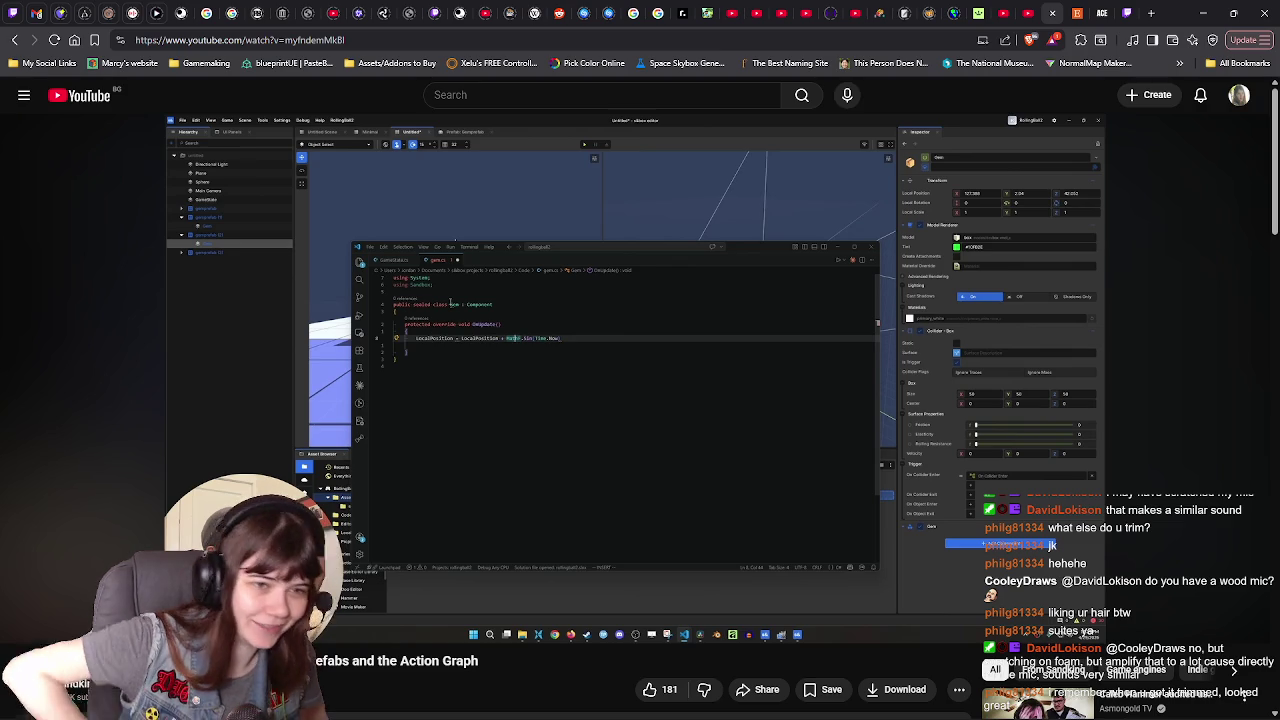
pyautogui.click(1118, 285)
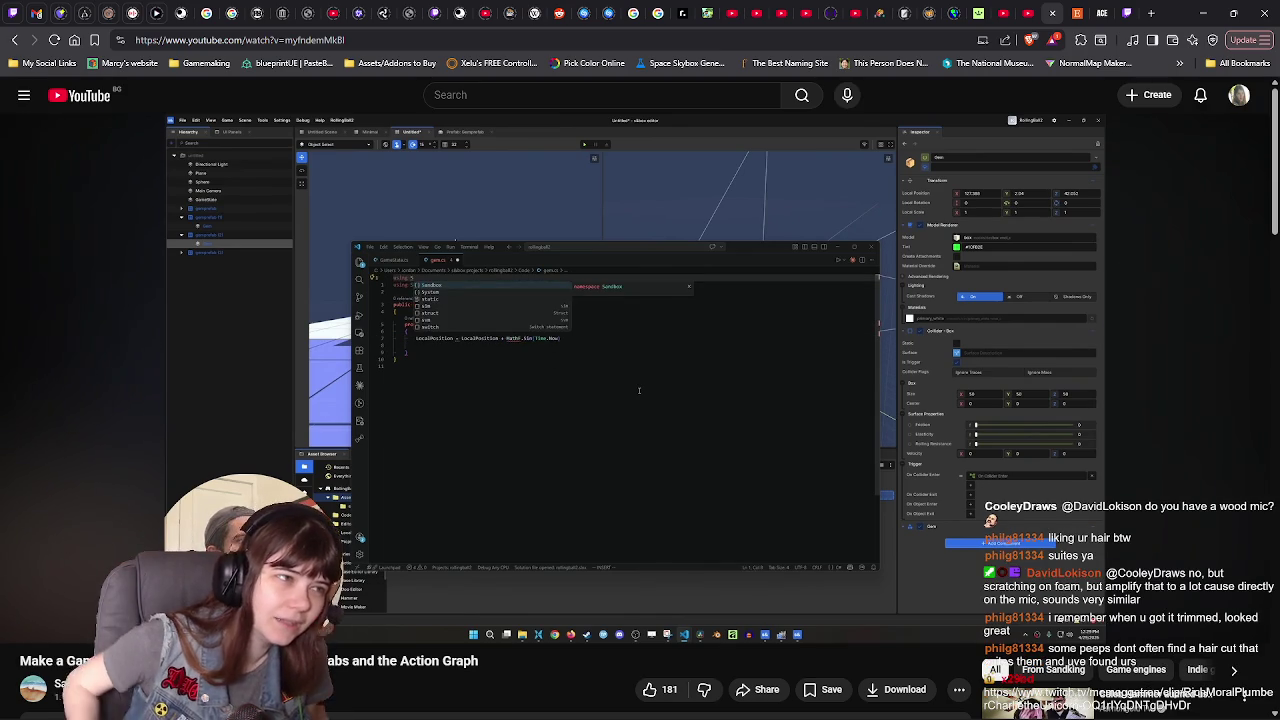
# - Pause the tutorial on the MathF.Sin LocalPosition line and minimize the browser to show Visual Studio
pyautogui.click(1100, 285)
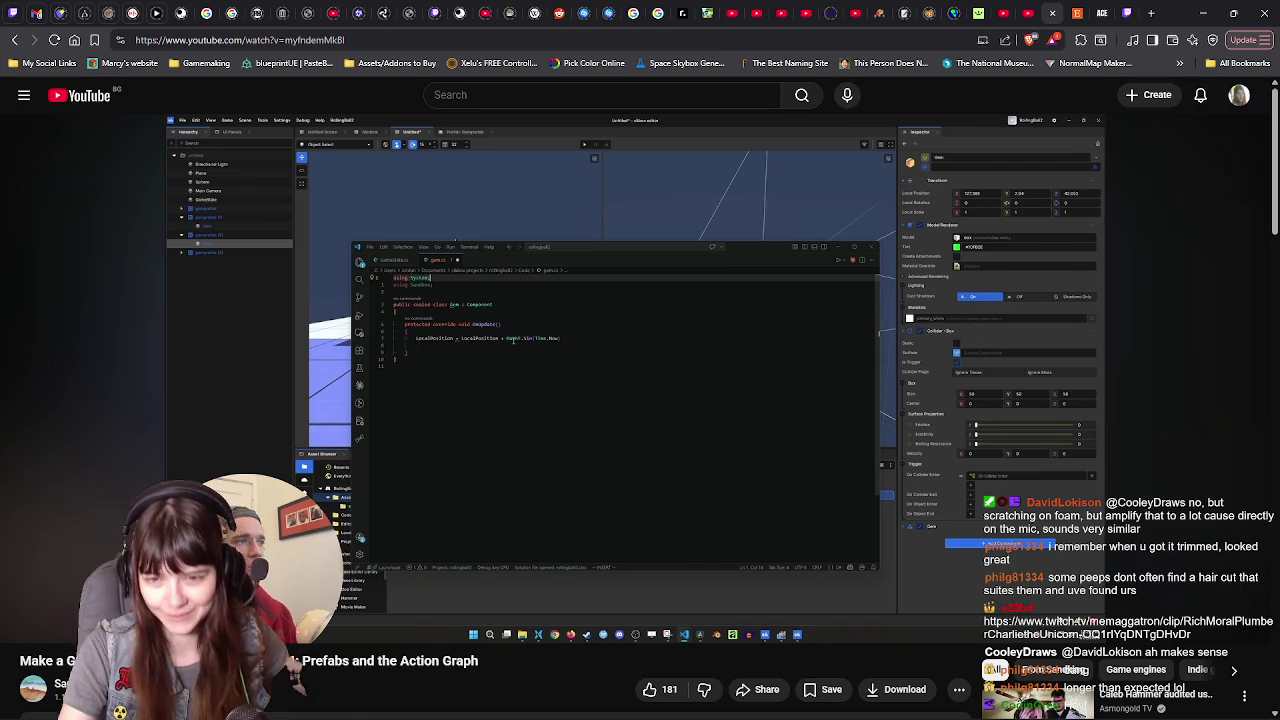
pyautogui.click(1203, 13)
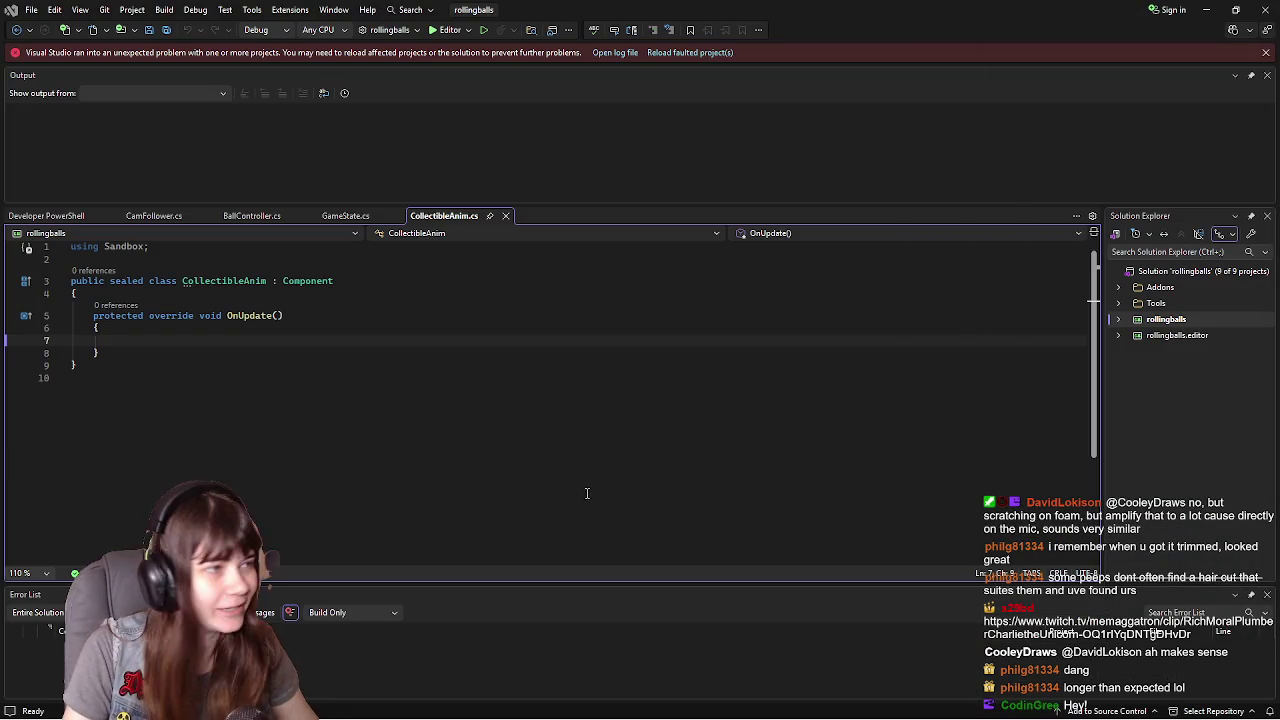
# - Put the cursor on empty line 7 inside OnUpdate, then switch back to the tutorial
pyautogui.click(177, 340)
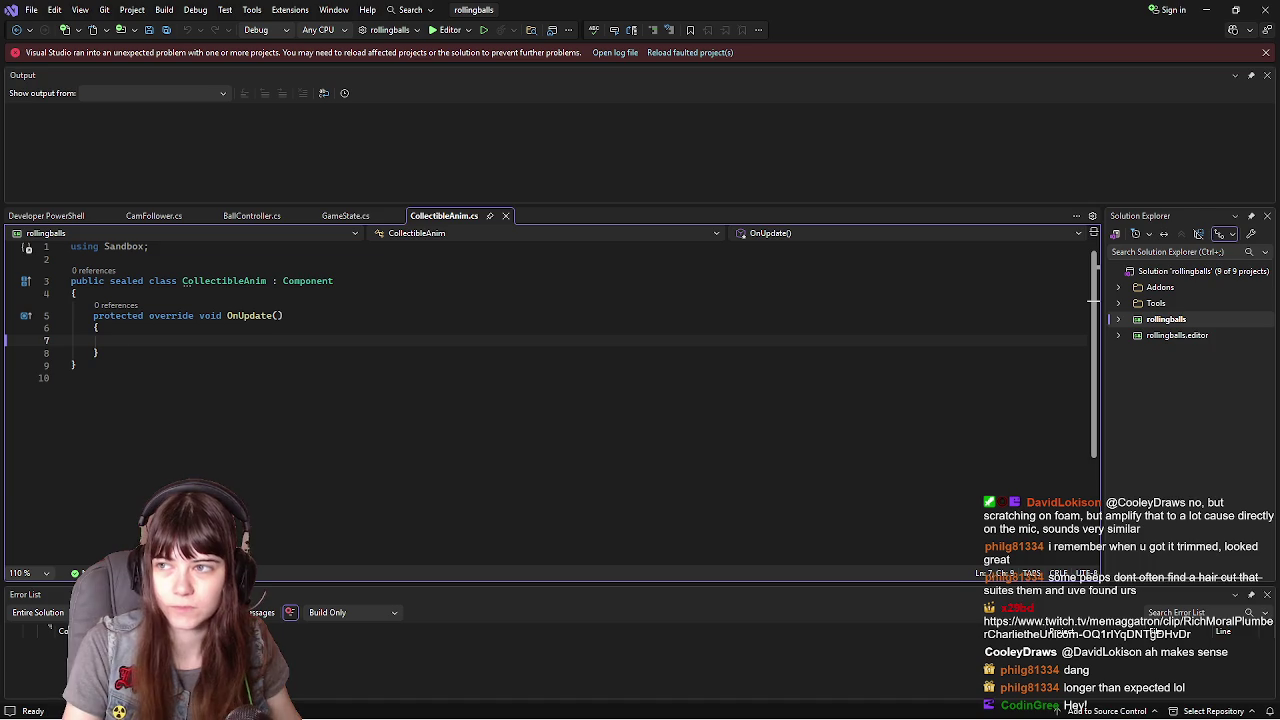
pyautogui.hotkey('alt', 'Tab')
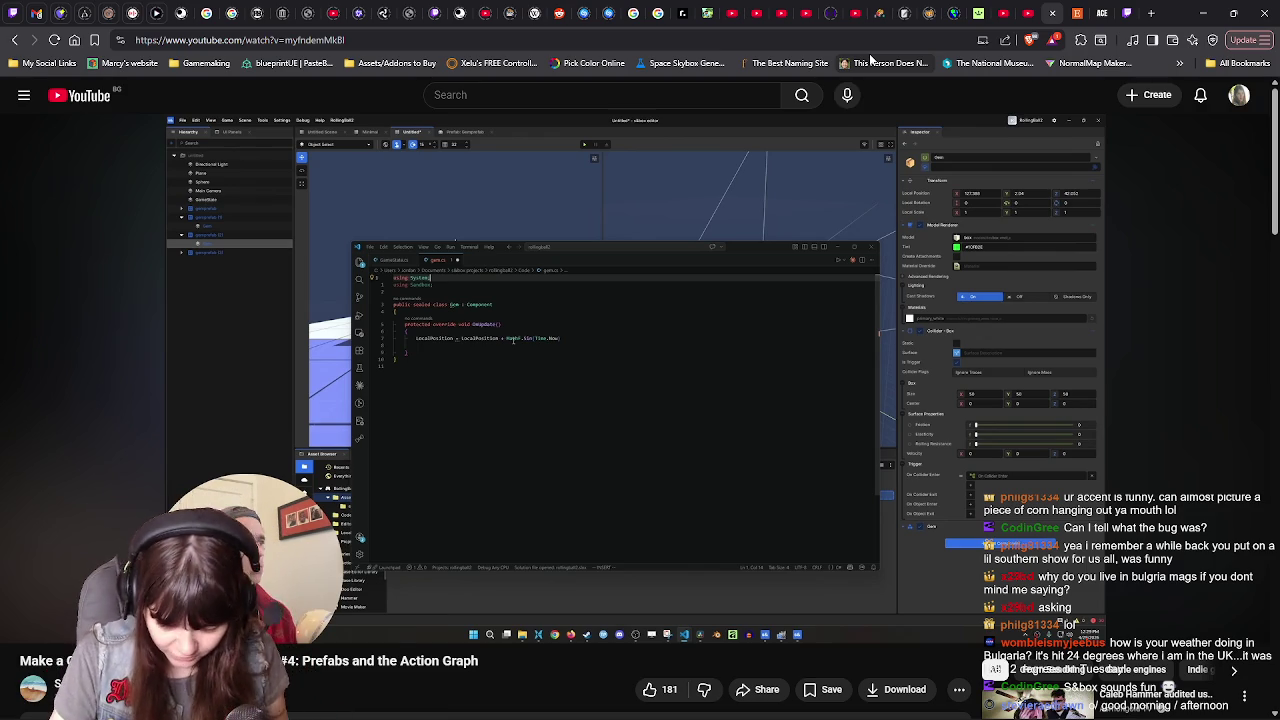
pyautogui.click(1152, 14)
# - Check Sofia's current temperature on AccuWeather, then close that tab and pause the tutorial
pyautogui.write('what is the temperature in')
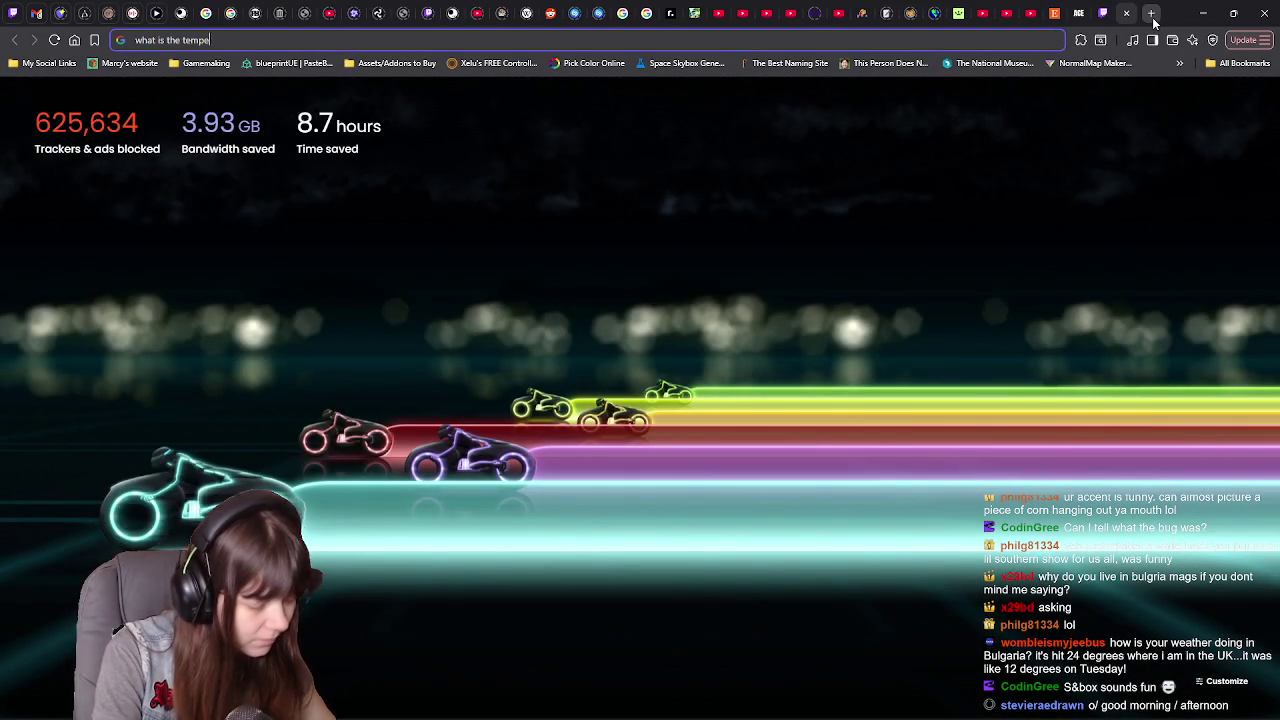
pyautogui.write(' bul')
pyautogui.press('BackSpace')
pyautogui.press('BackSpace')
pyautogui.press('BackSpace')
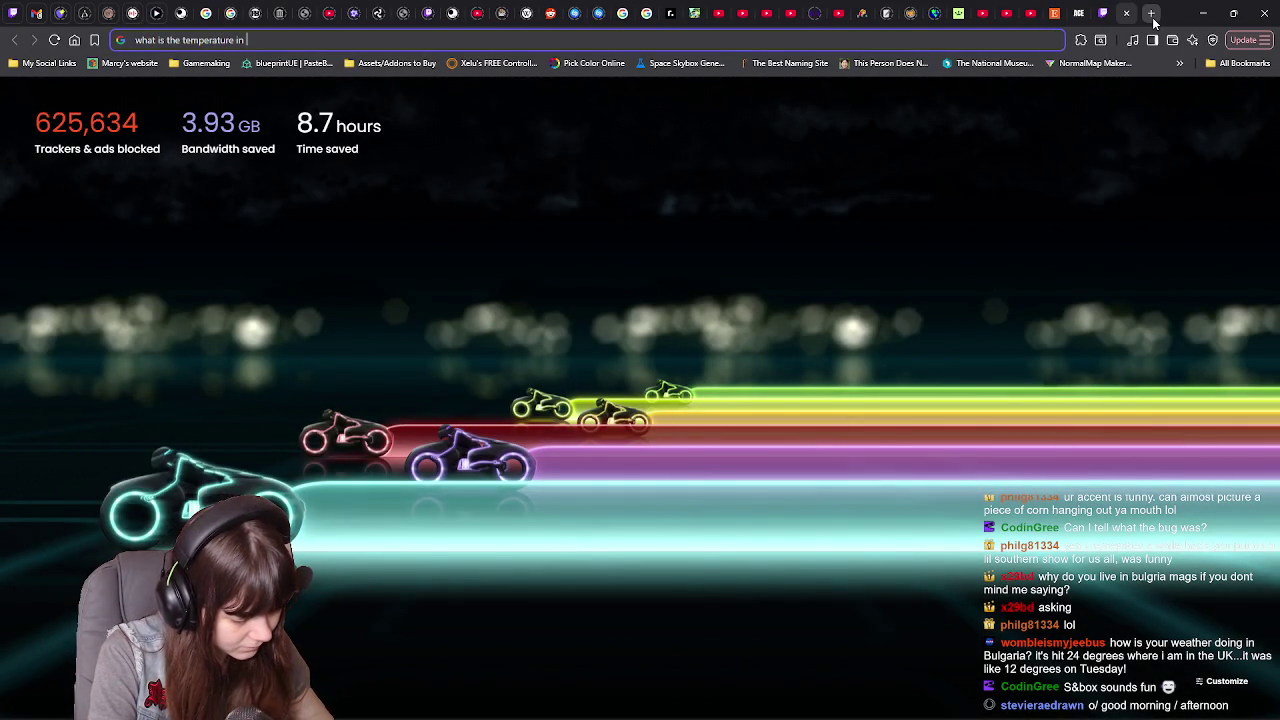
pyautogui.write('sofia rn')
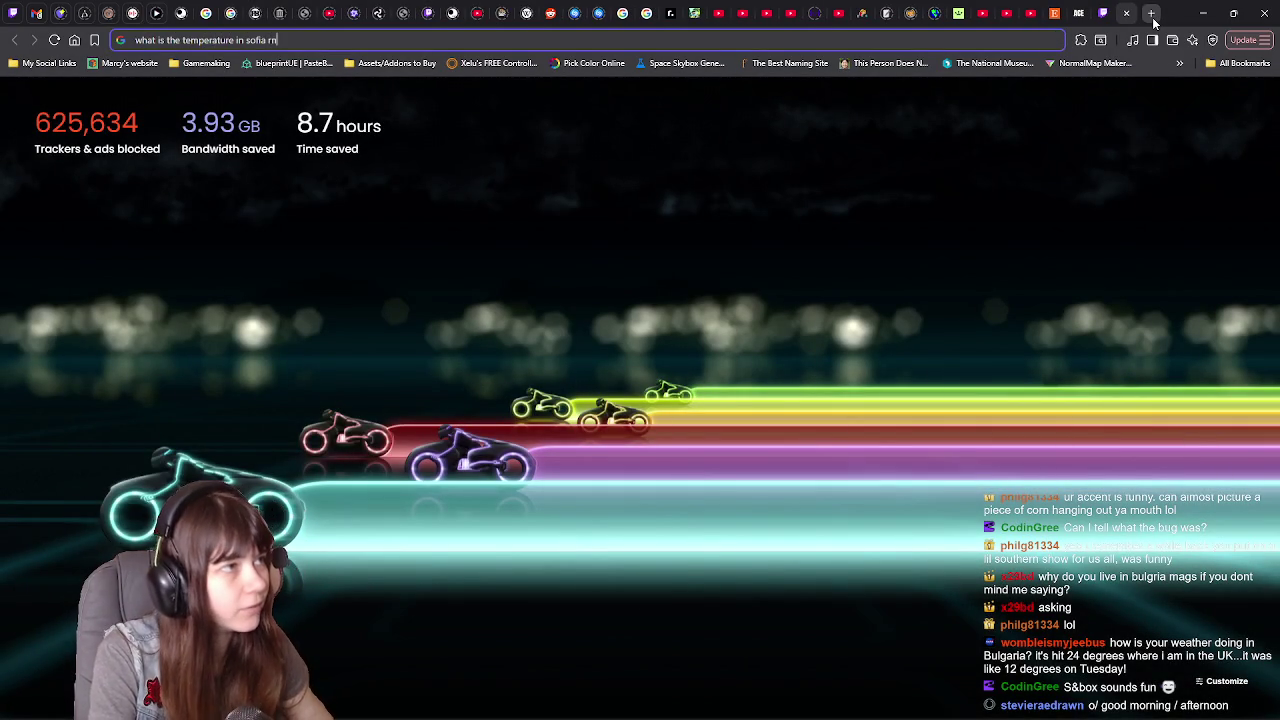
pyautogui.press('Return')
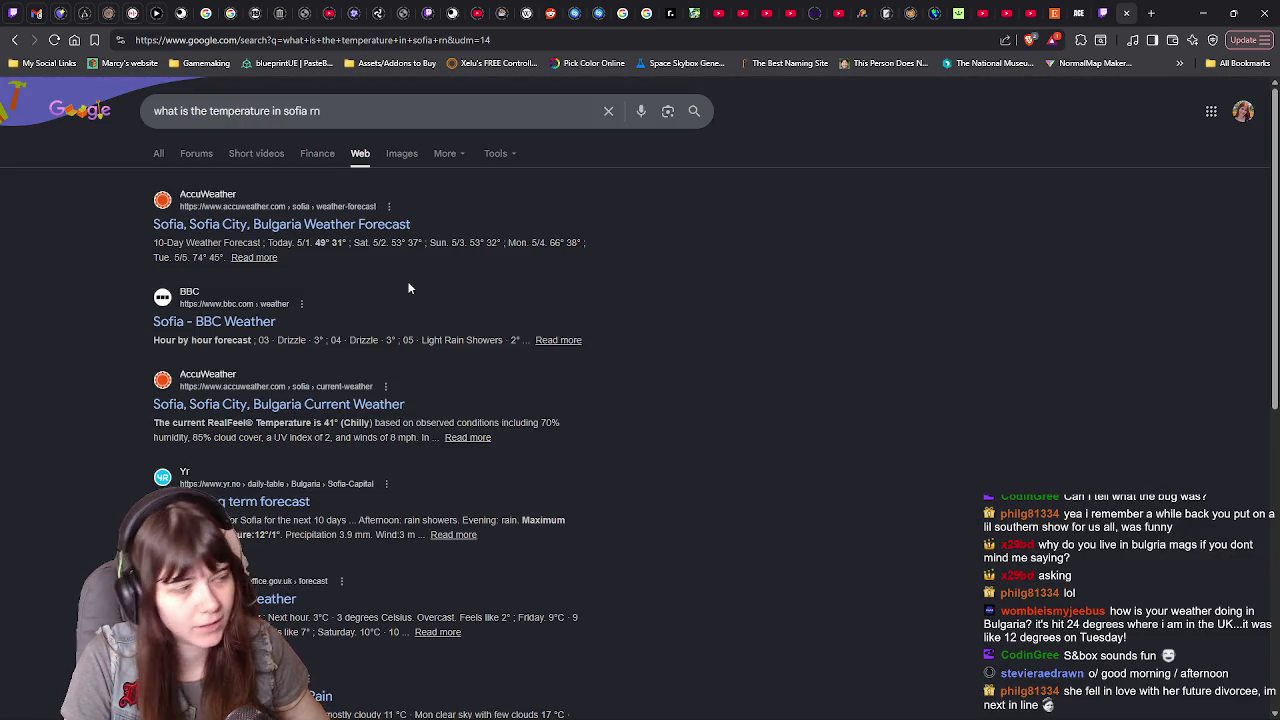
pyautogui.click(330, 226)
pyautogui.scroll(-1, 245, 393)
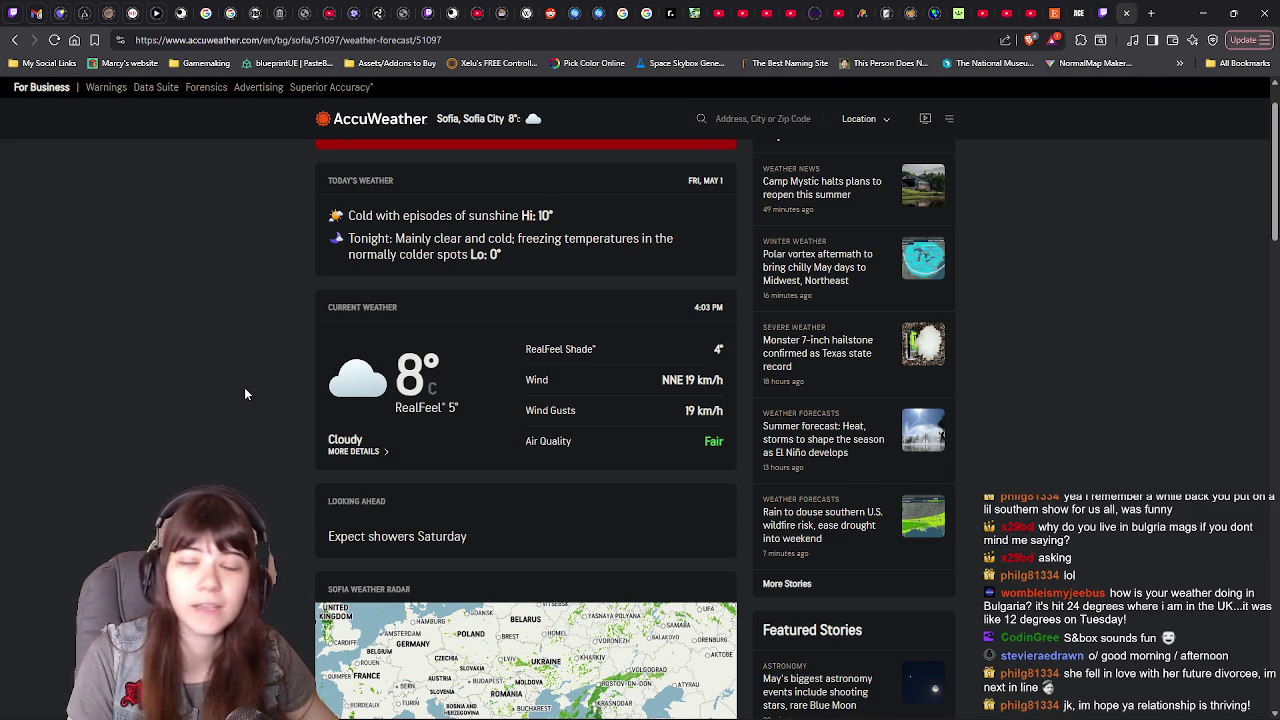
pyautogui.click(1126, 13)
pyautogui.click(1048, 432)
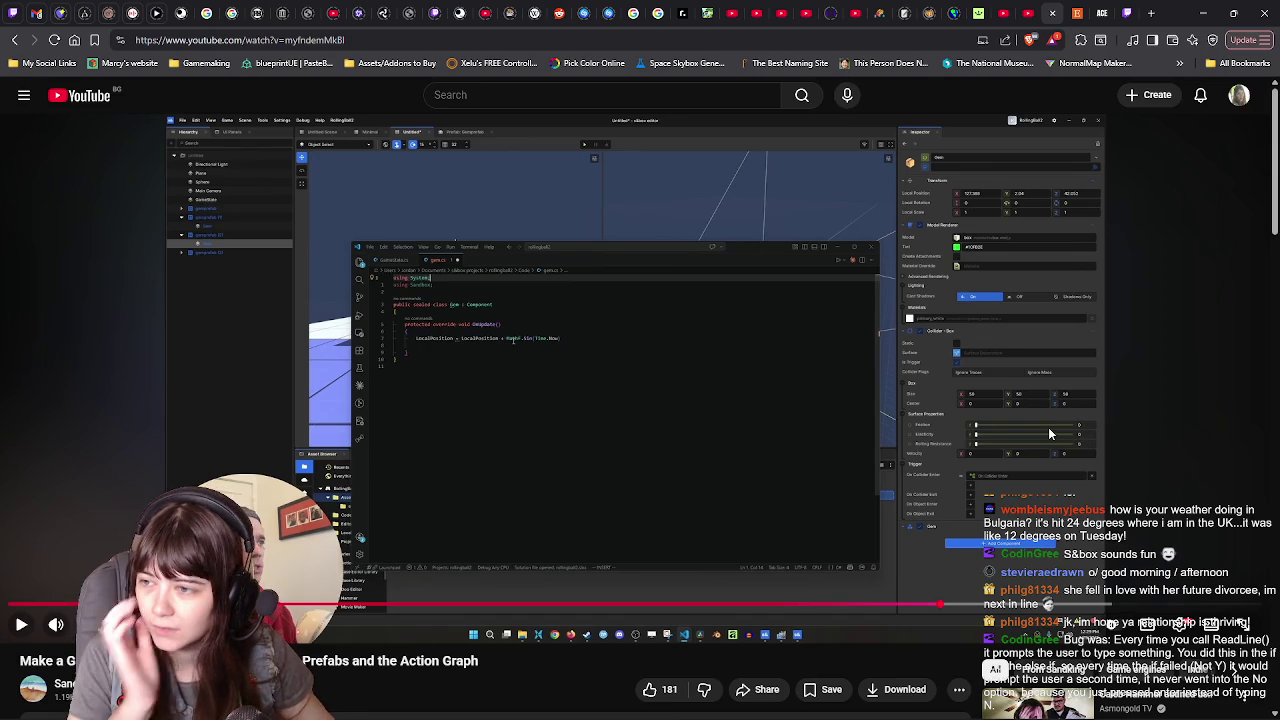